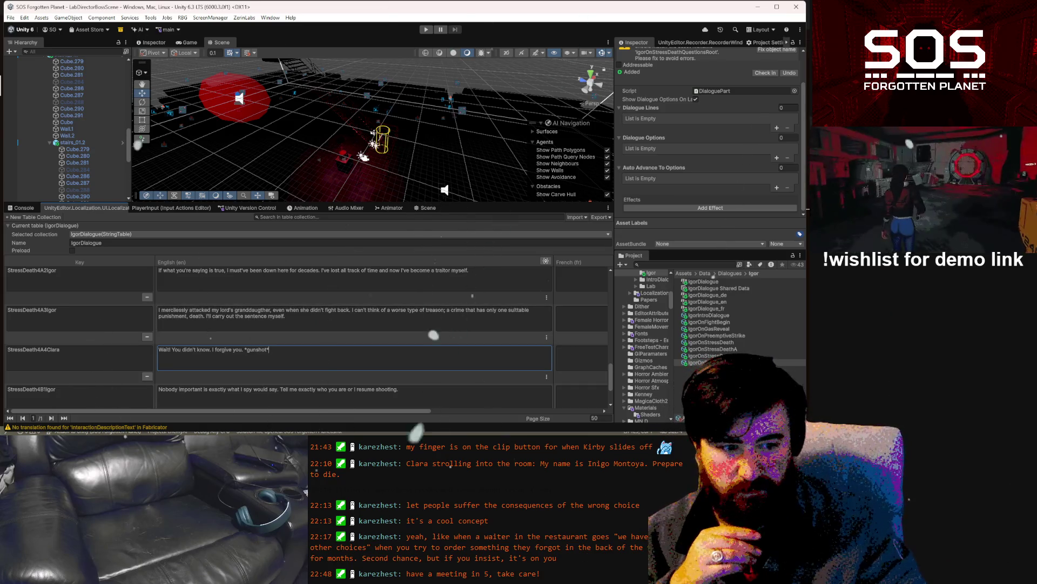
Select IgorOnStressDeathQuestionsRoot below IgorOnStressDeathA and delete it, confirming the prompt.
left_click(730, 348)
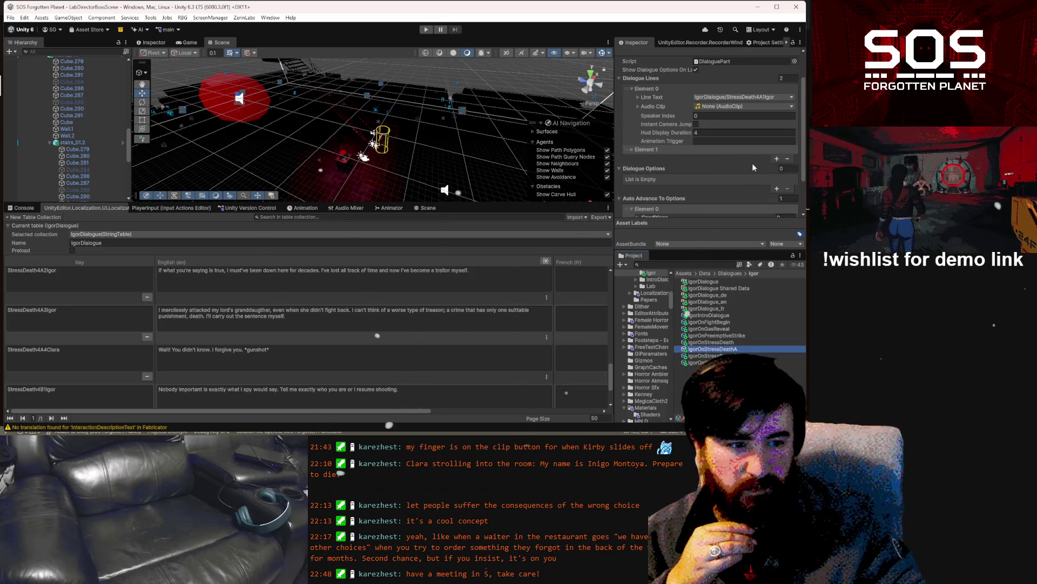
key("Down")
key("Down")
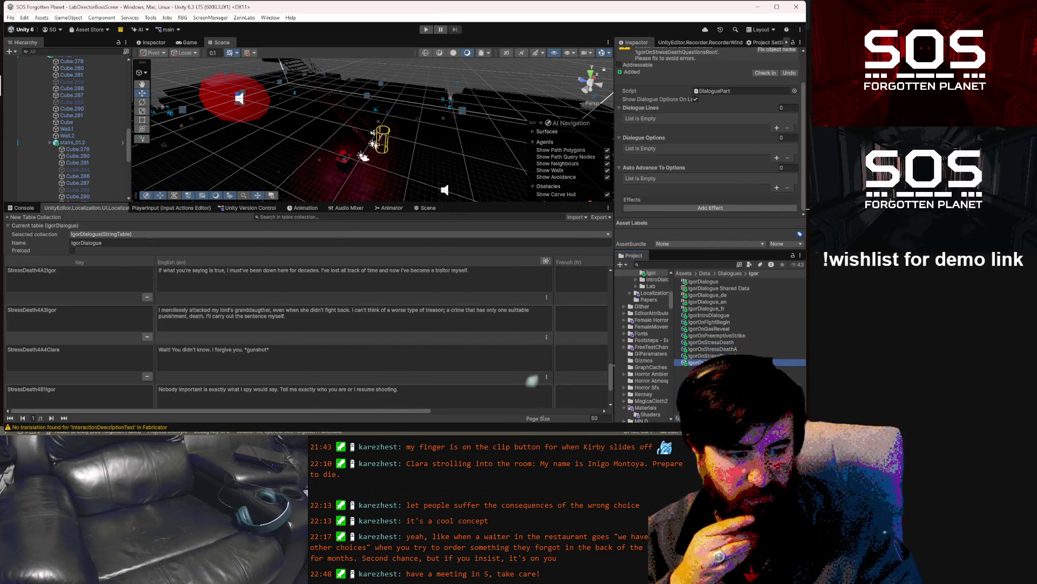
key("Delete")
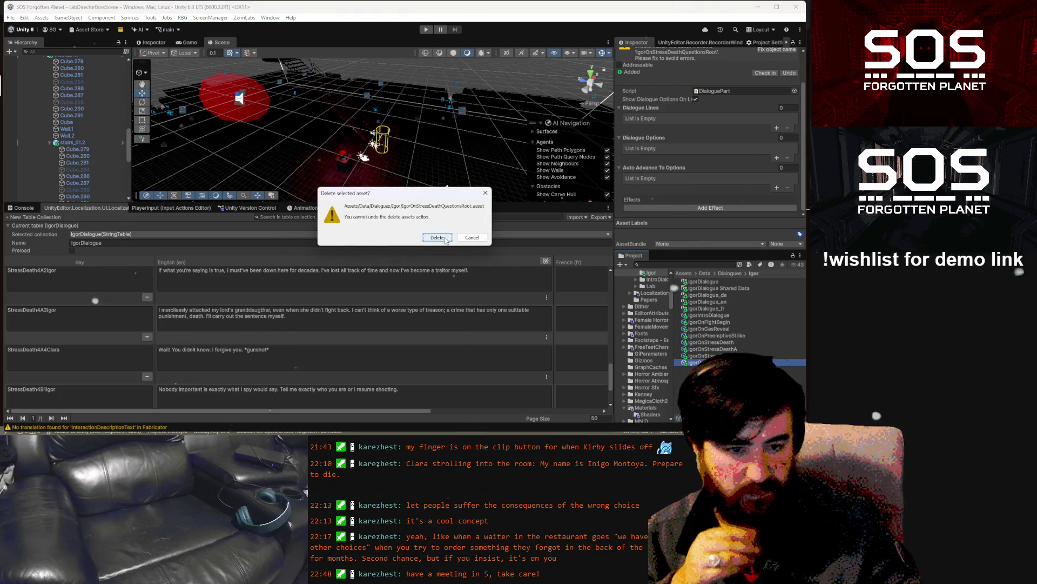
left_click(438, 238)
Add a third dialogue line to IgorOnStressDeathA with Line Text StressDeath4A3Igor.
left_click(730, 349)
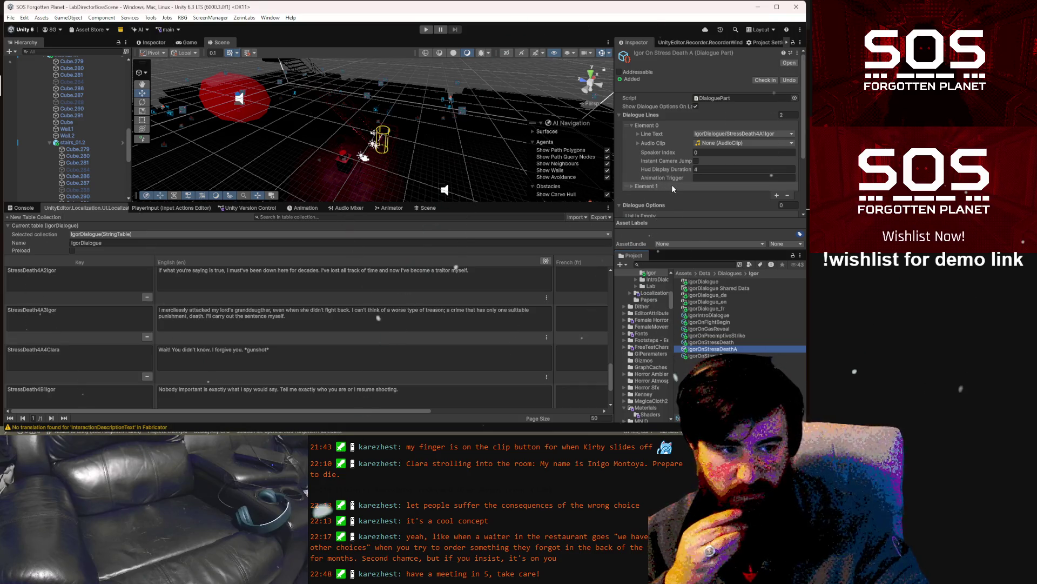
scroll(672, 183, "down", 2)
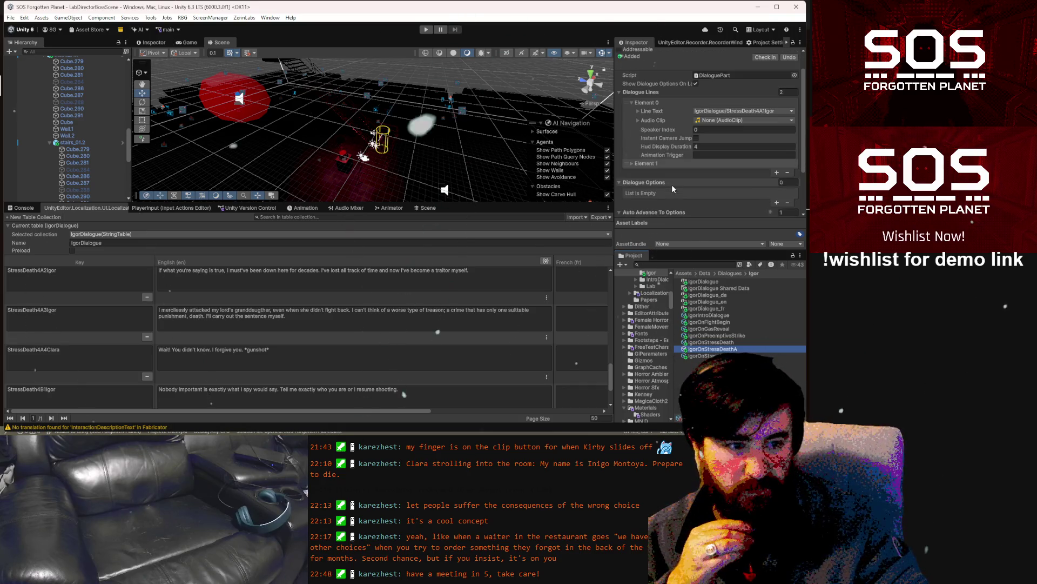
left_click(630, 163)
left_click(630, 163)
scroll(647, 161, "down", 3)
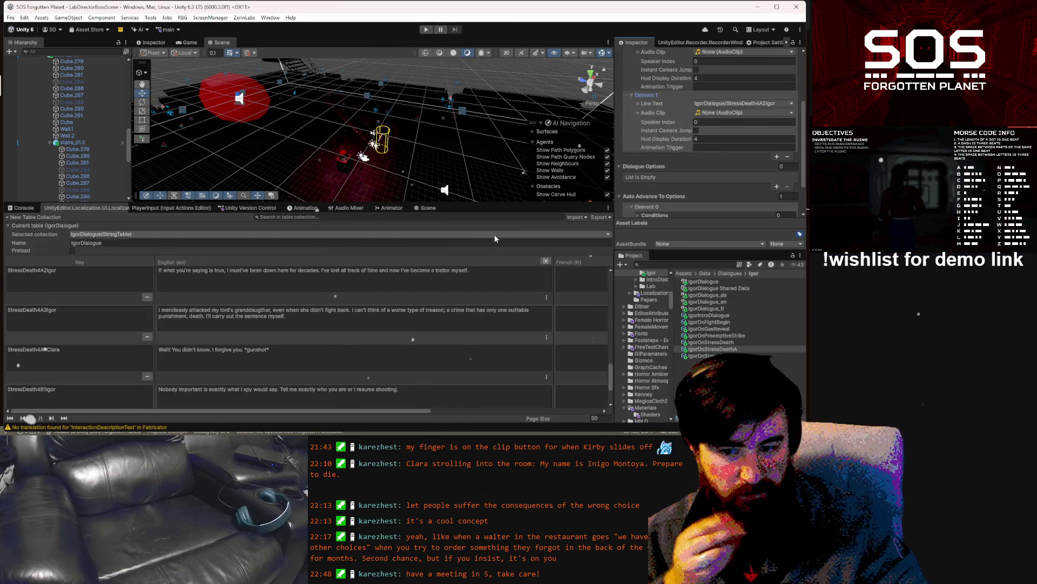
left_click(776, 156)
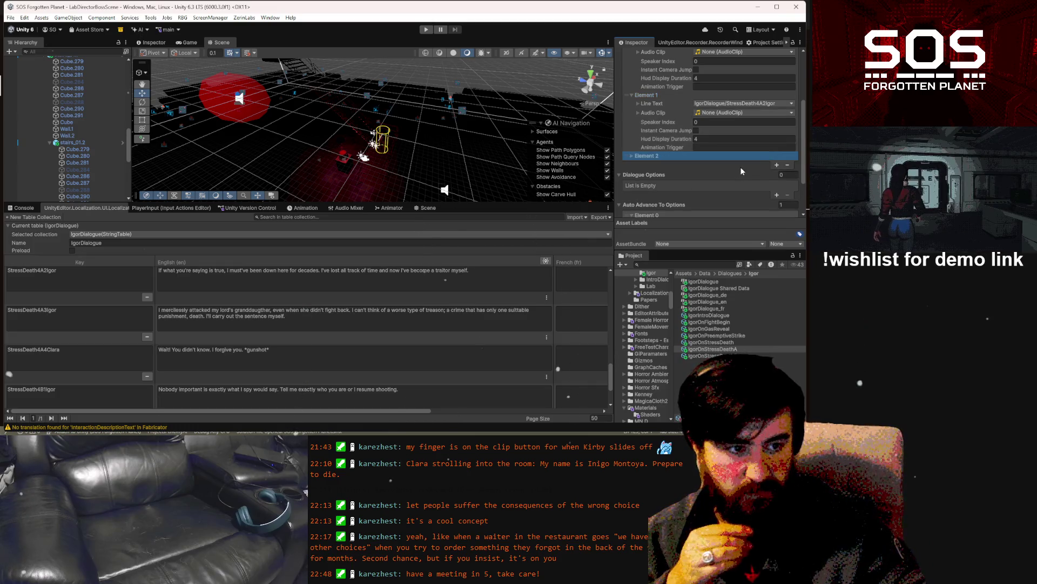
key("Right")
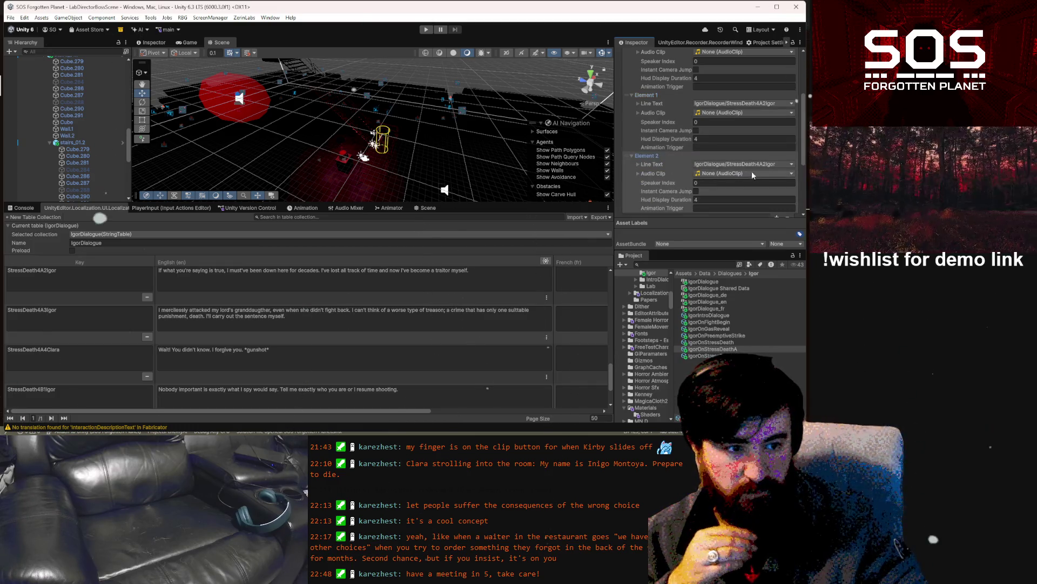
left_click(761, 163)
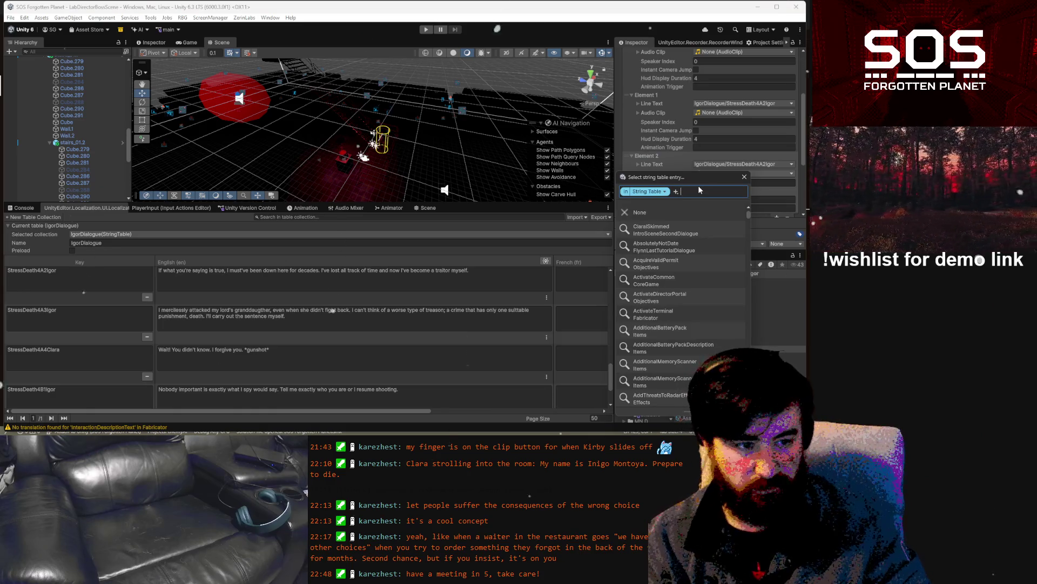
type("StressDeath4A4Clara")
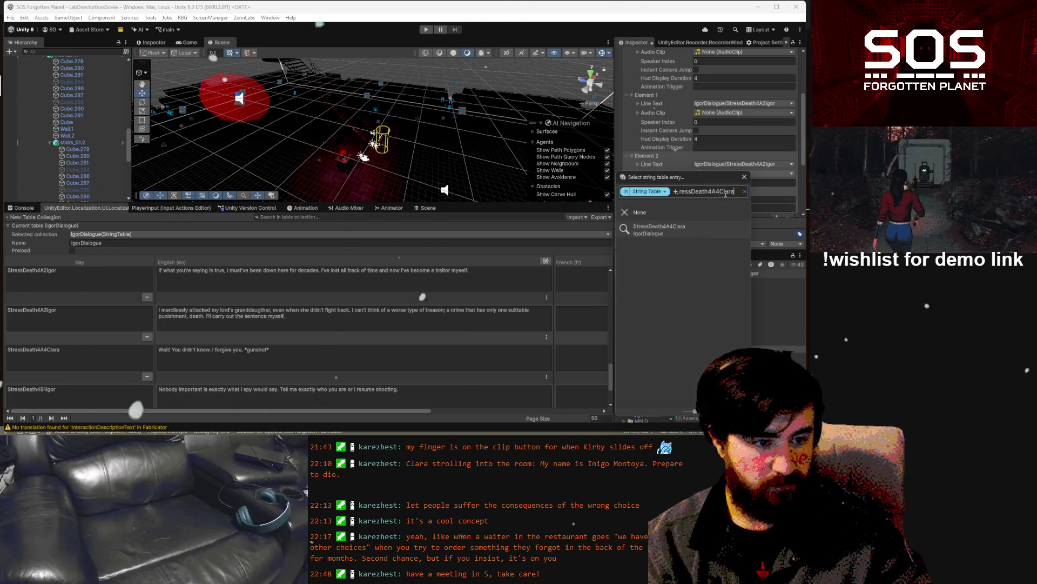
key("BackSpace")
key("BackSpace")
key("BackSpace")
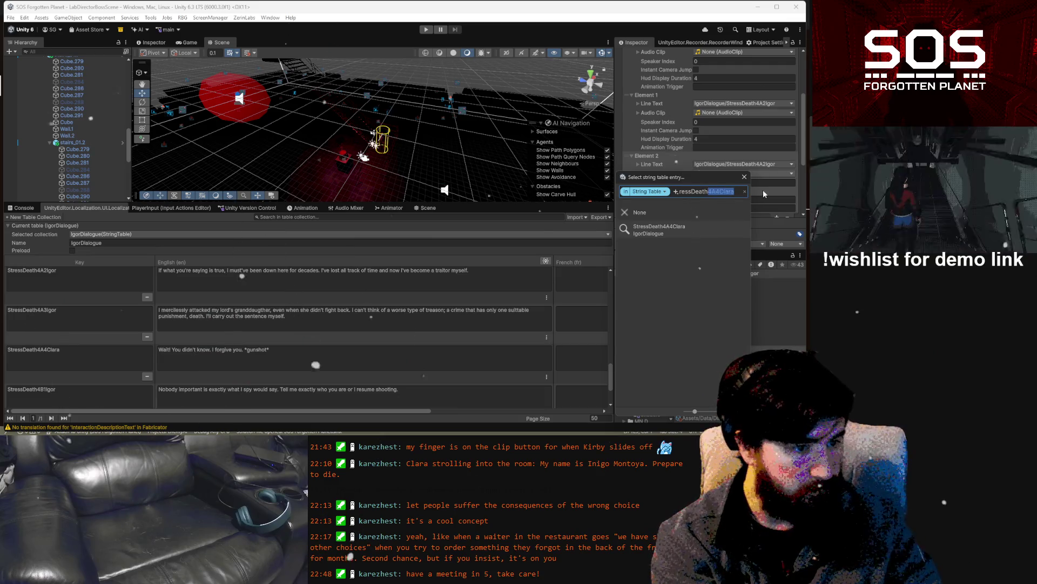
key("ctrl+a")
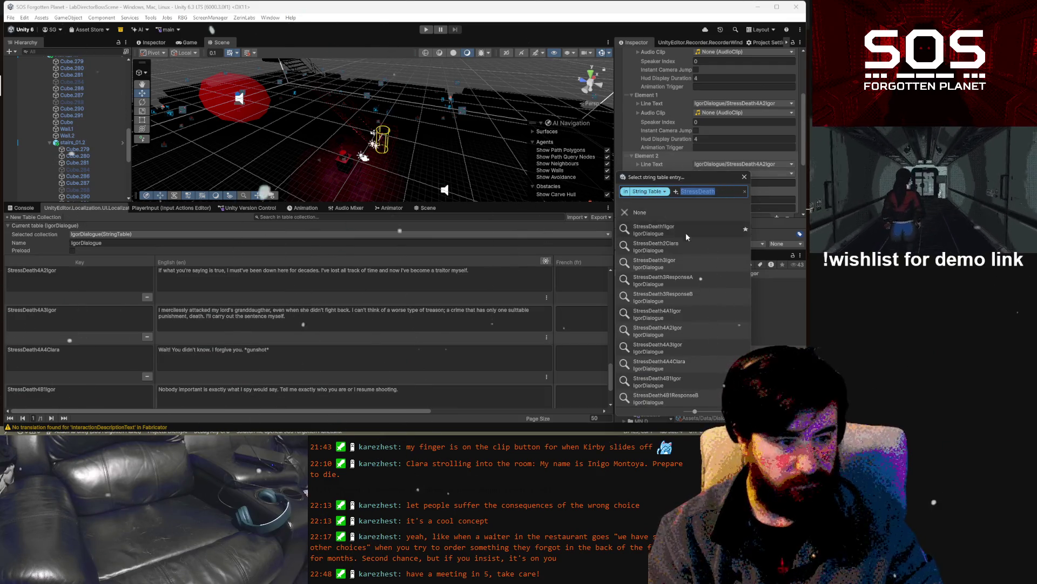
left_click(682, 346)
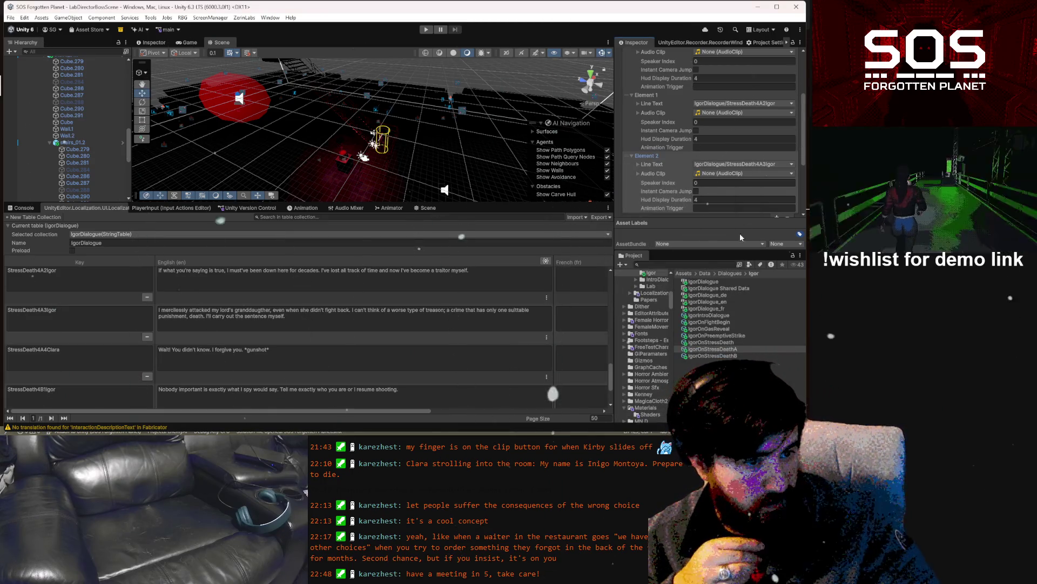
Add a fourth dialogue line with Line Text StressDeath4A4Clara.
scroll(759, 191, "down", 2)
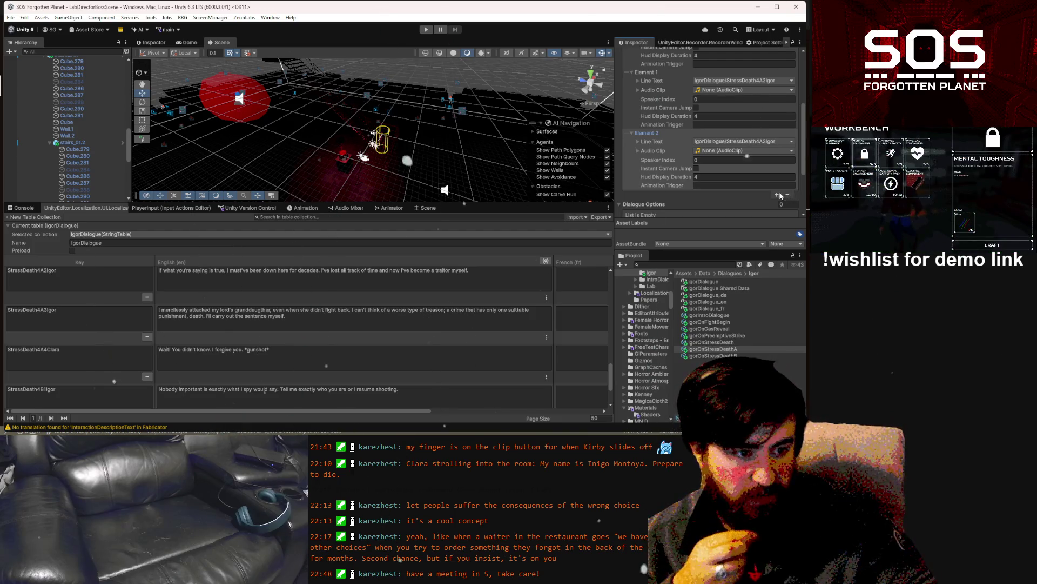
left_click(778, 193)
left_click(769, 202)
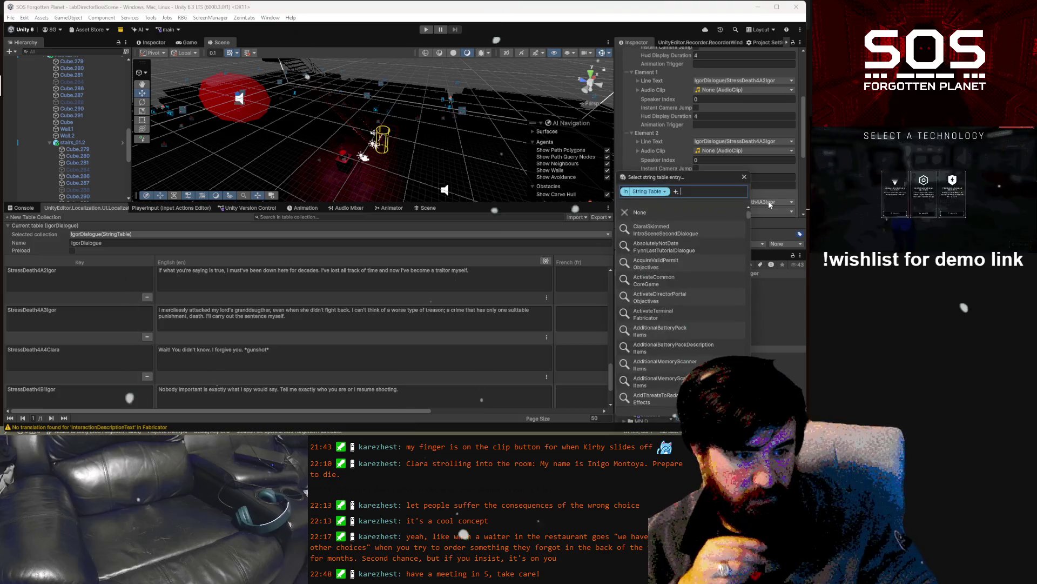
type("StressDeath")
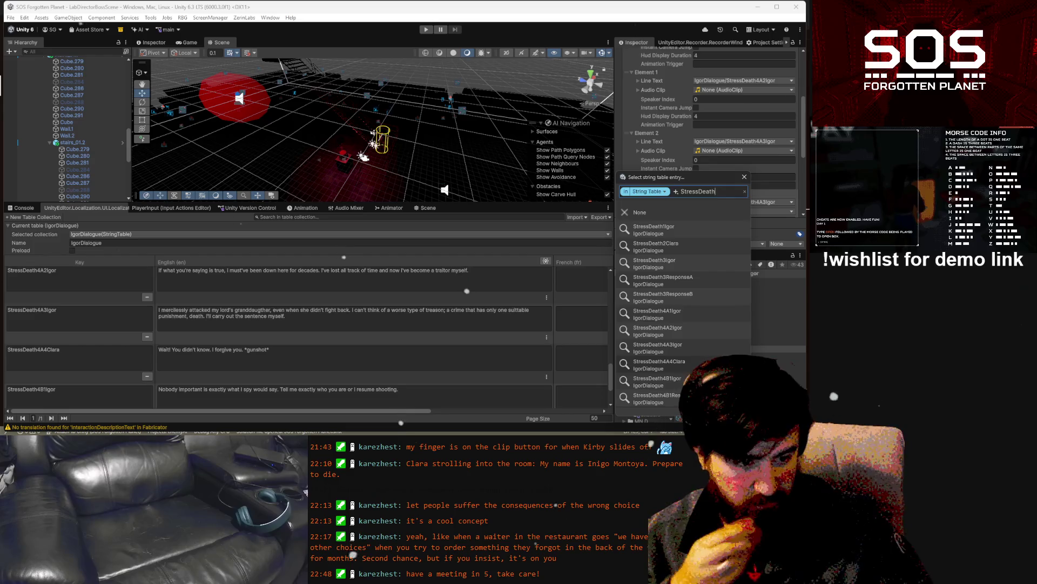
left_click(659, 364)
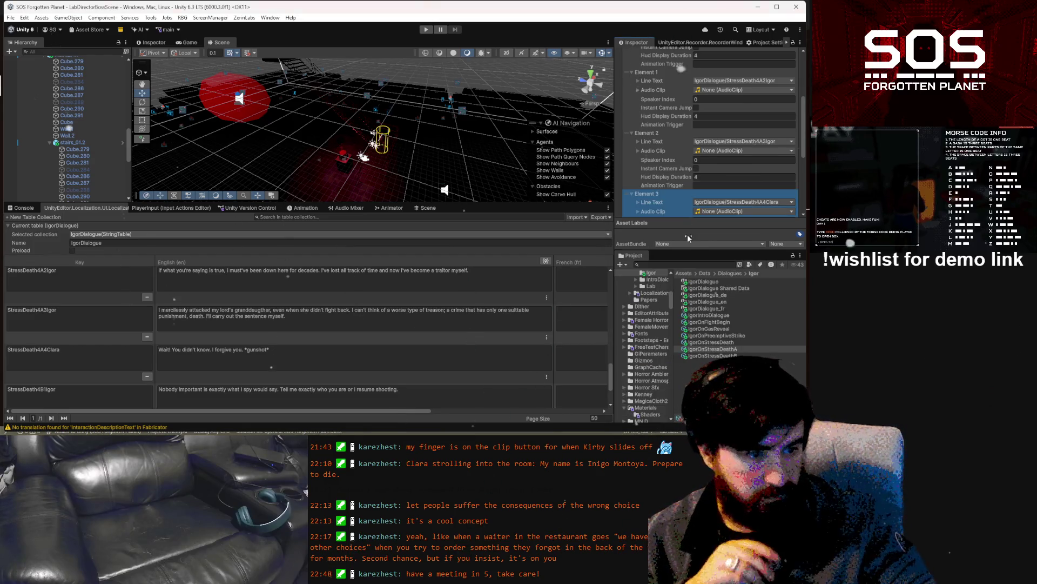
scroll(741, 191, "down", 3)
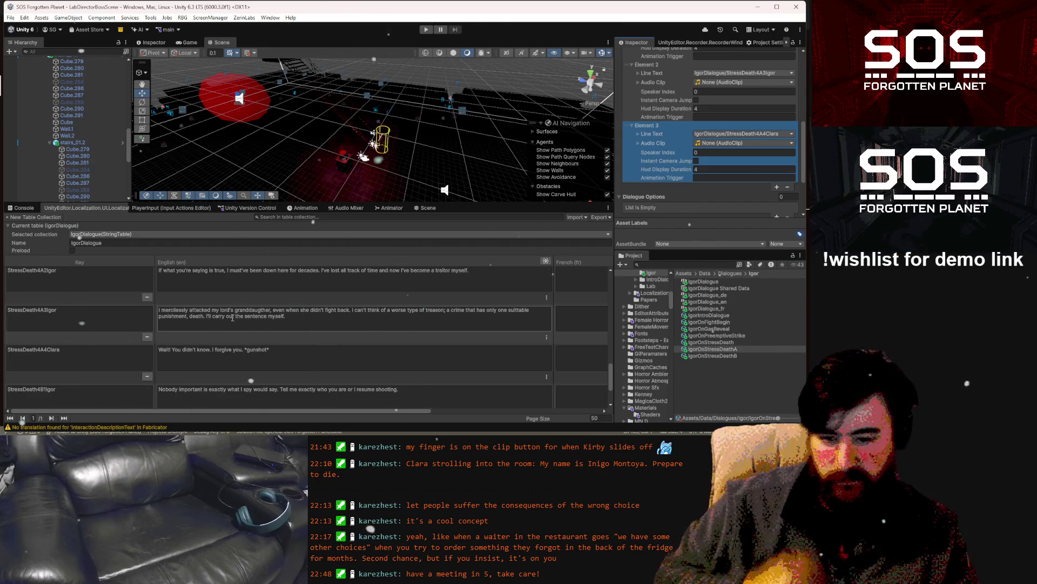
Change 'death' to 'Death' in StressDeath4A3Igor's English text cell.
left_click(189, 315)
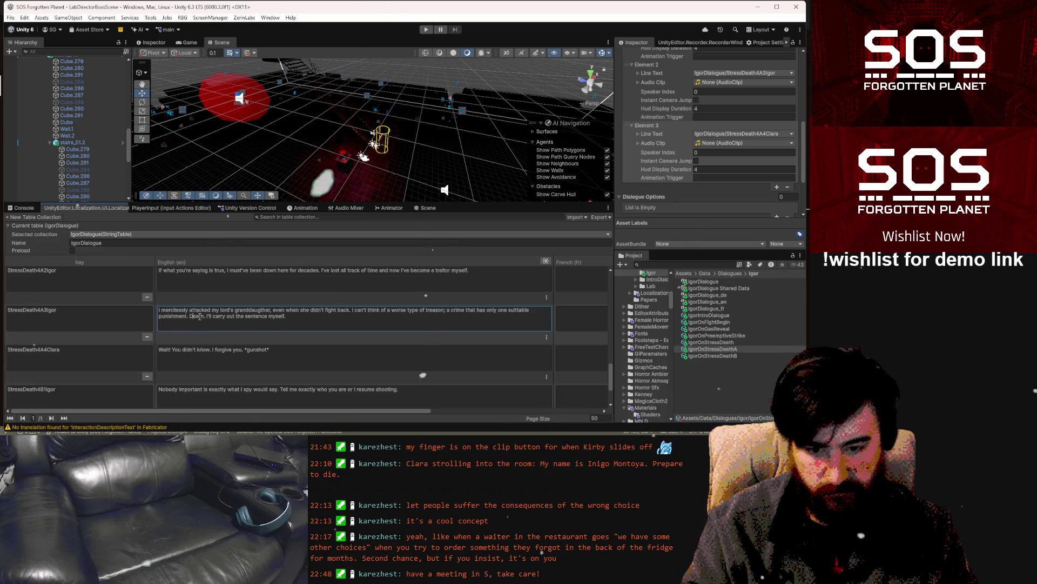
type("D")
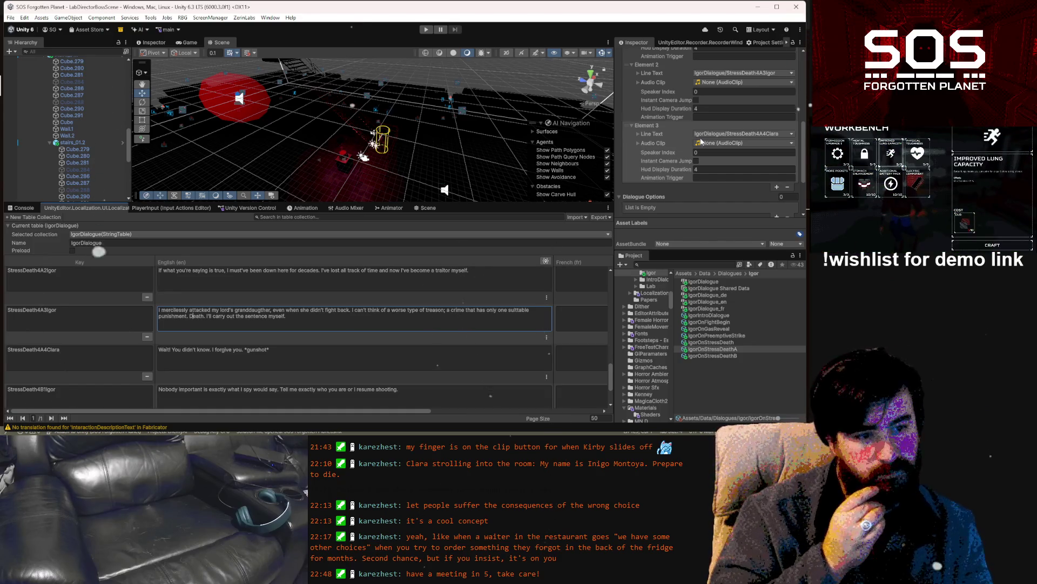
scroll(715, 142, "down", 2)
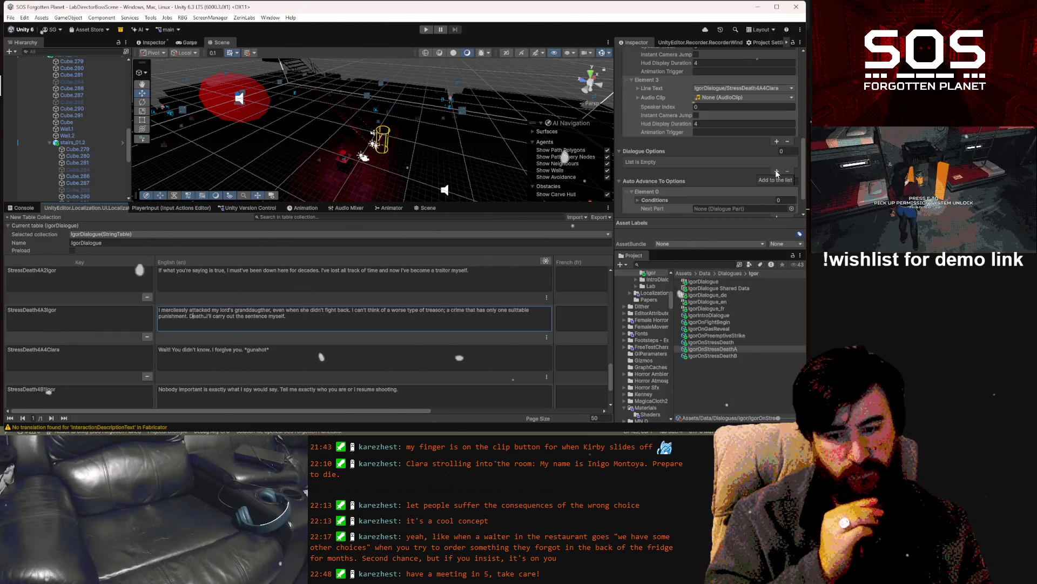
Remove the existing auto-advance entry from IgorOnStressDeathA.
scroll(777, 172, "down", 2)
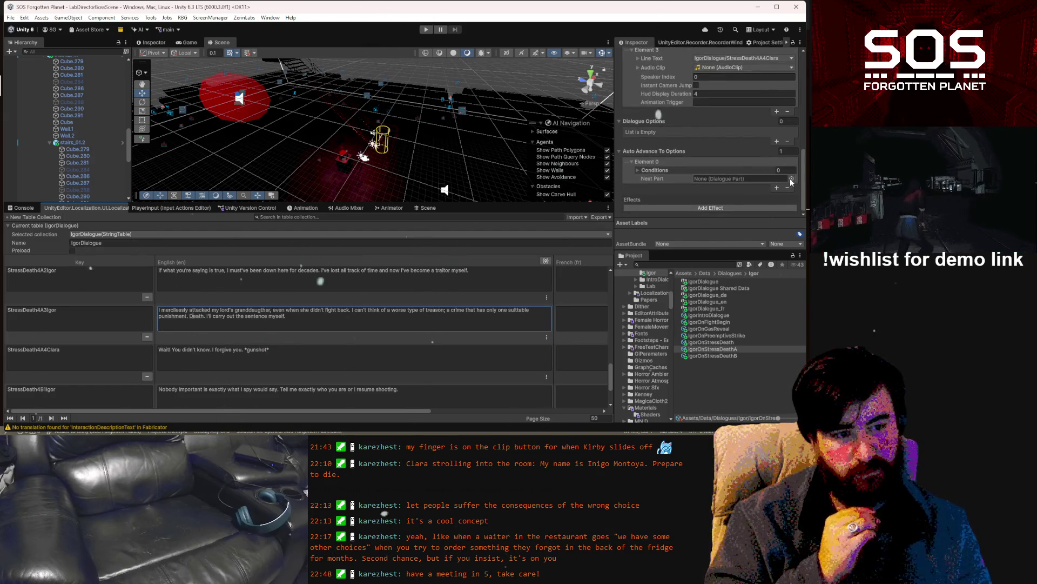
left_click(790, 182)
key("Left")
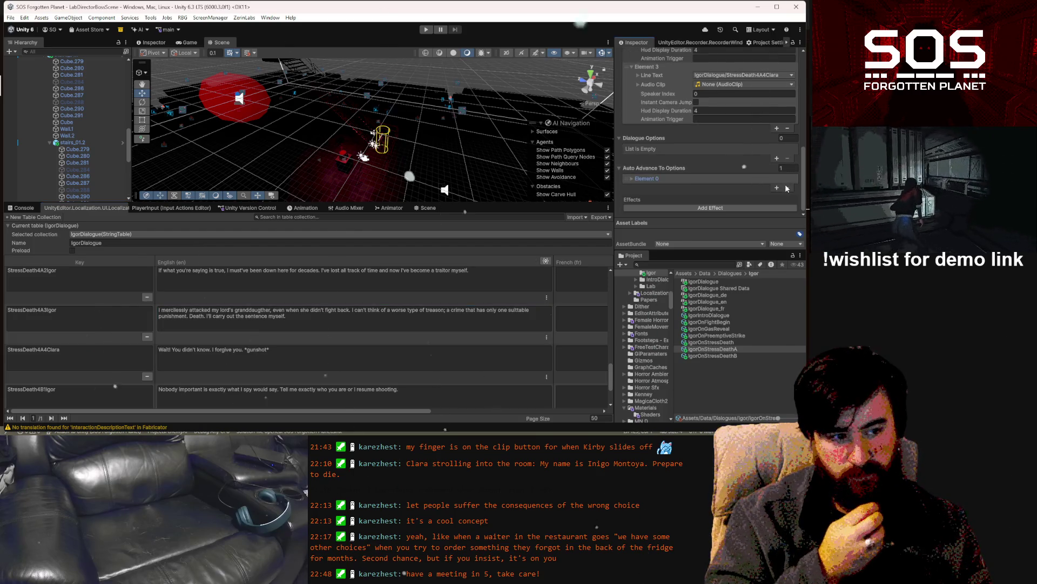
left_click(787, 187)
Add a dialogue option whose Description Text is the CoreGame Continue string.
left_click(777, 158)
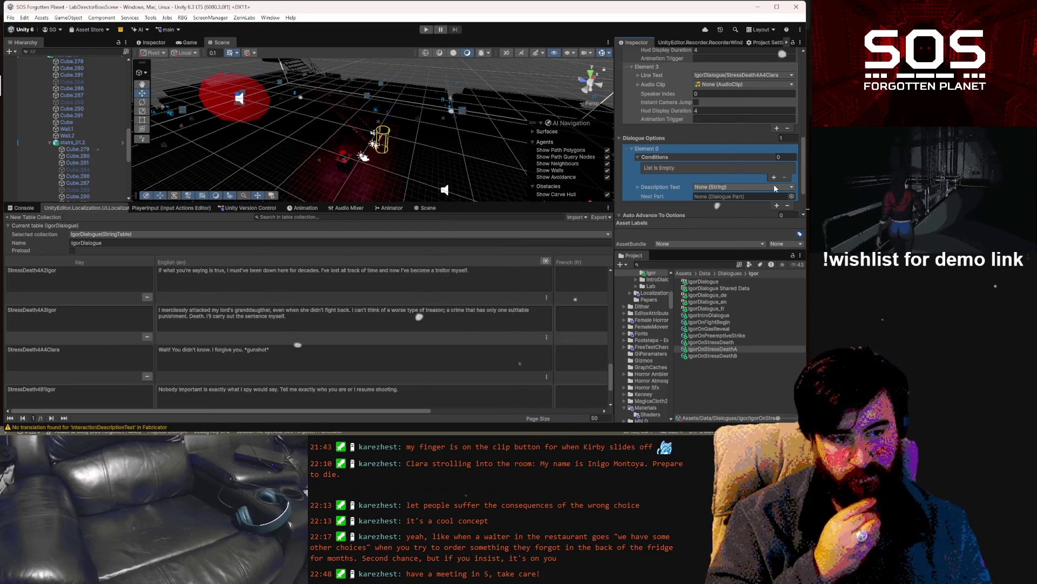
left_click(774, 187)
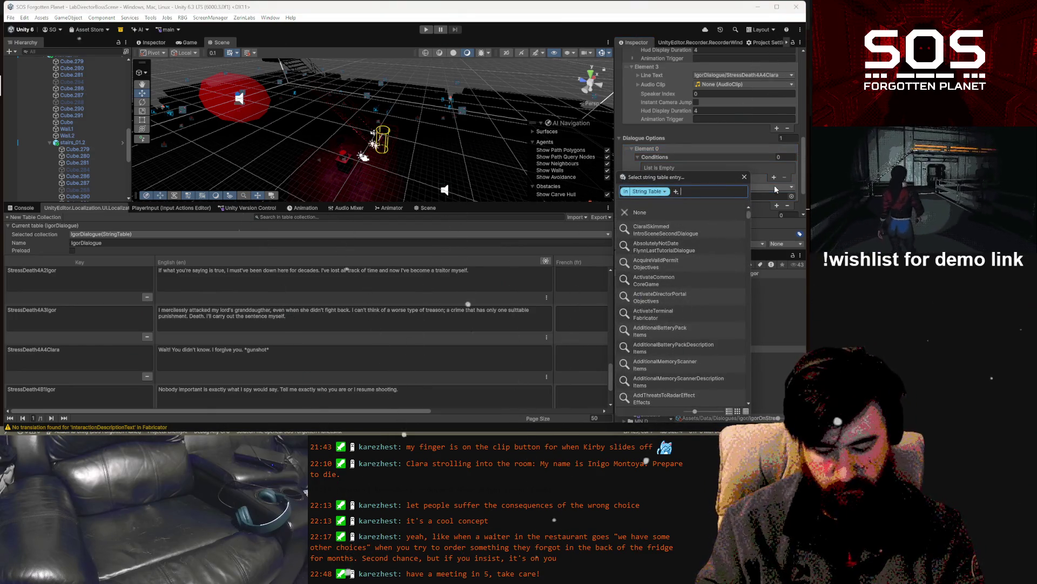
type("ende")
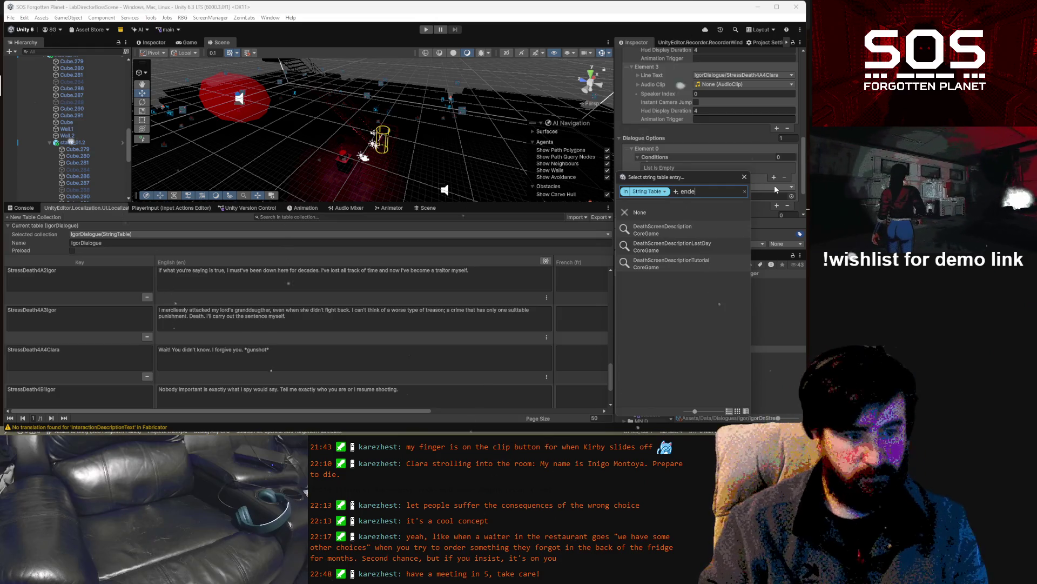
key("BackSpace")
key("BackSpace")
key("BackSpace")
type("c")
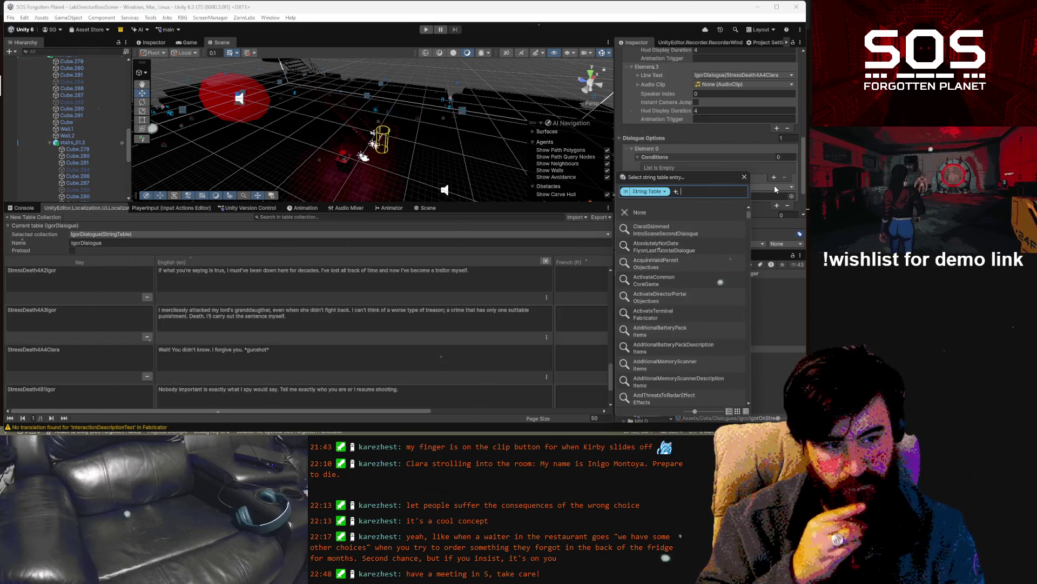
type("onti")
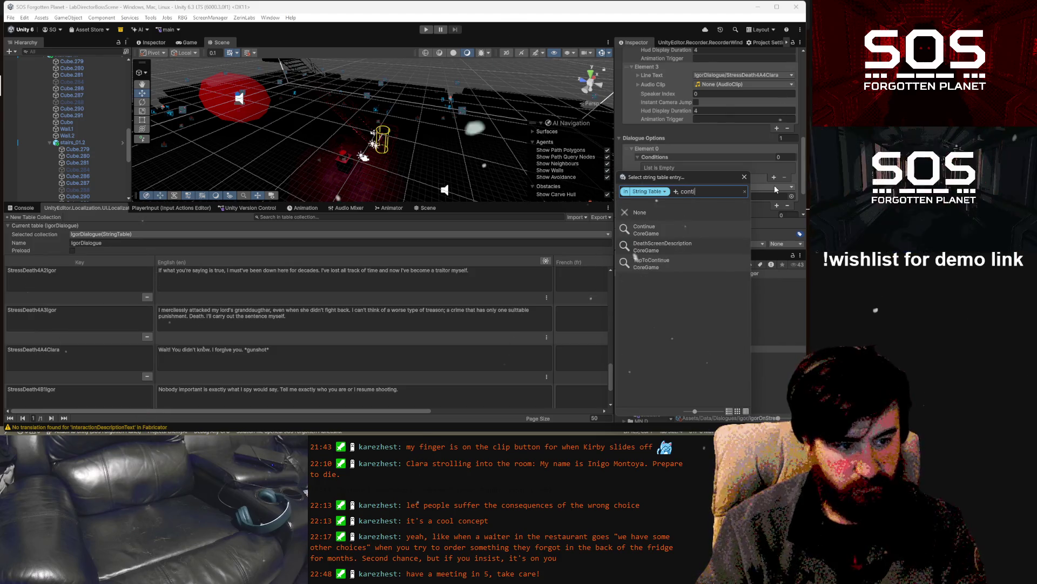
left_click(693, 226)
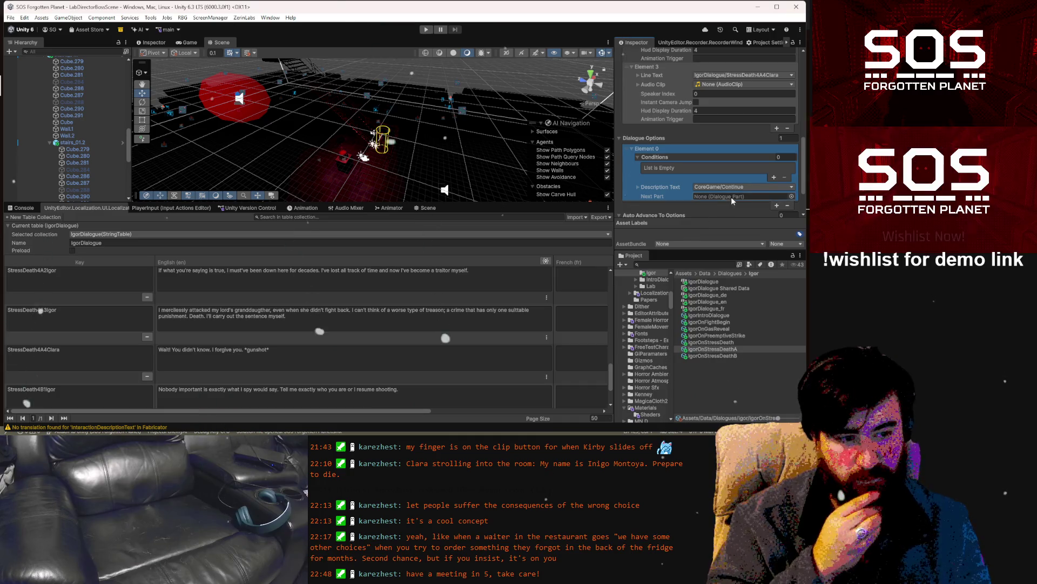
scroll(760, 170, "down", 2)
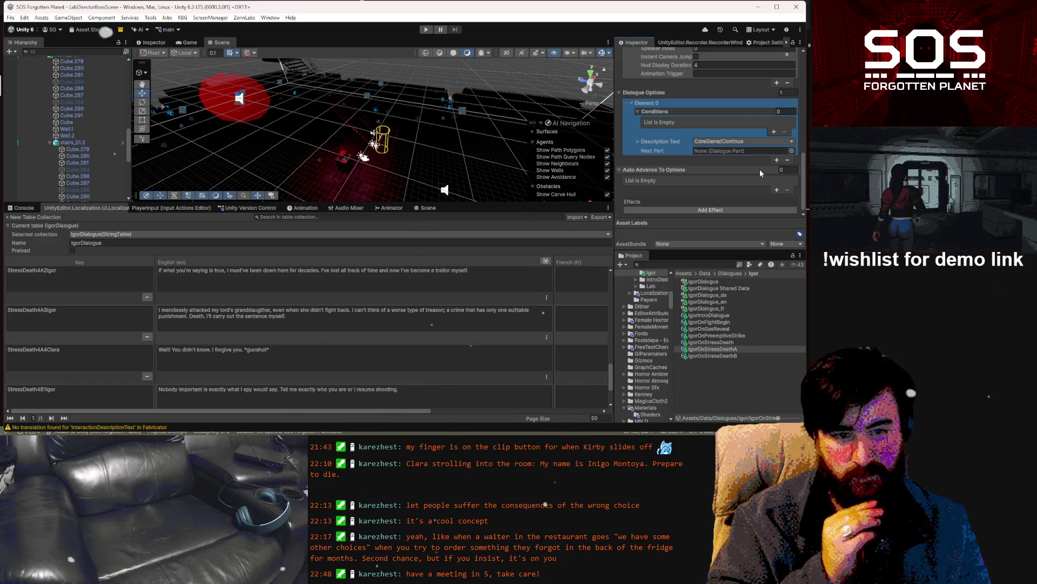
scroll(757, 171, "up", 10)
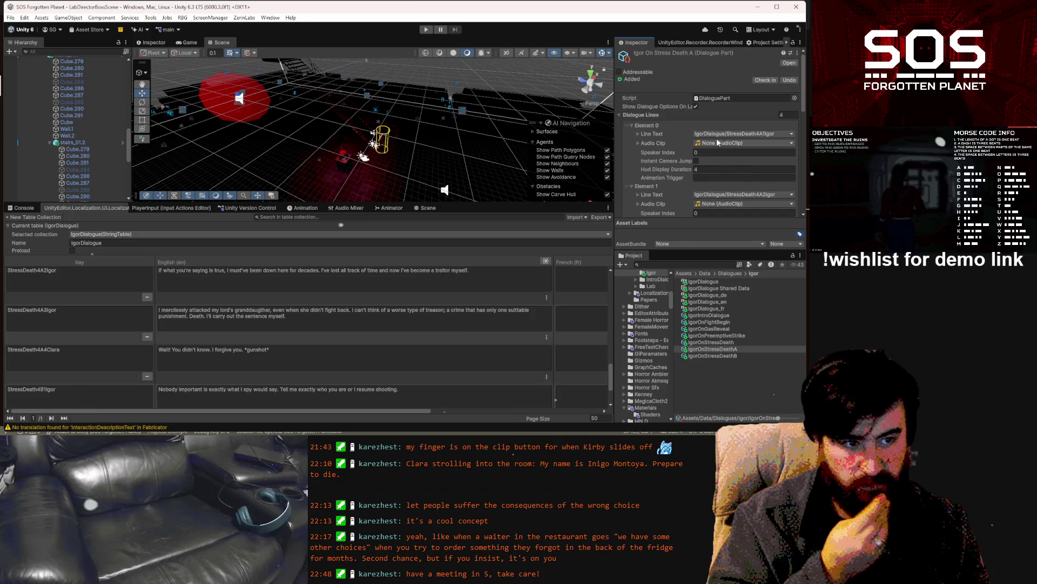
Widen the Inspector panel and switch to the Project Settings GameTags page.
left_click_drag(614, 101, 547, 104)
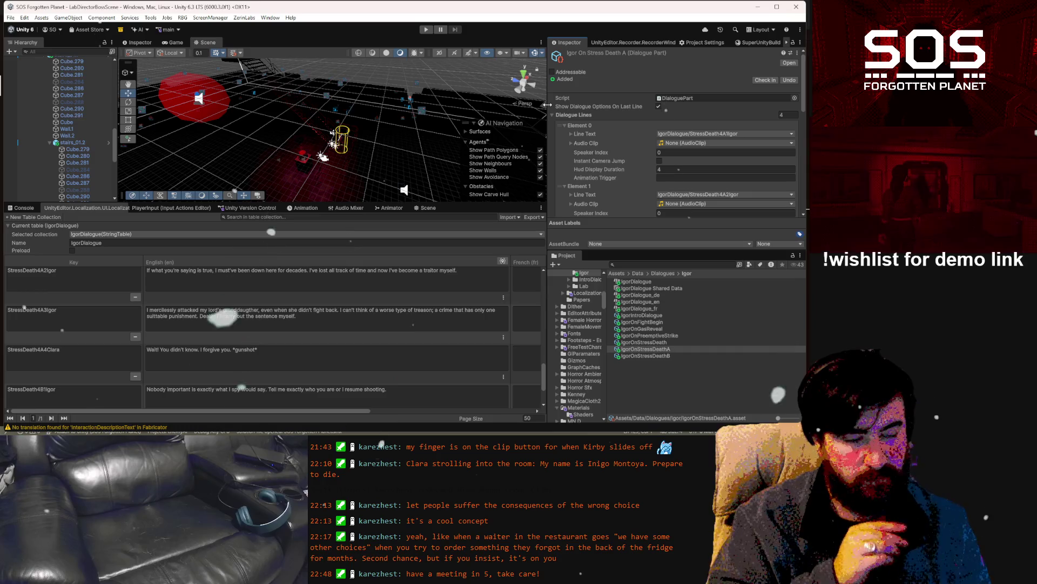
mouse_move(547, 105)
left_mouse_down()
mouse_move(669, 105)
mouse_move(597, 105)
left_mouse_up()
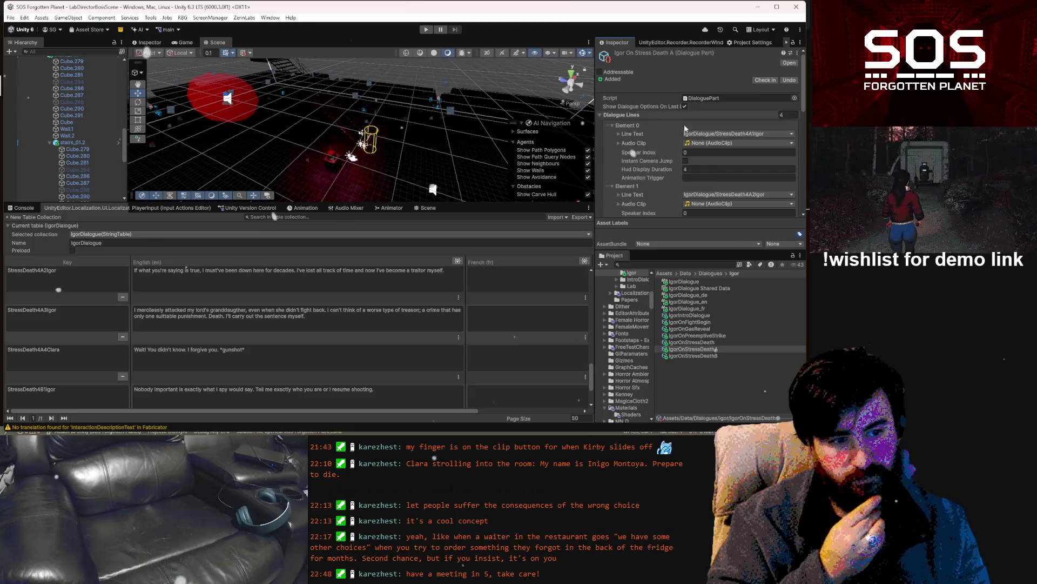
scroll(724, 135, "down", 8)
scroll(724, 139, "down", 3)
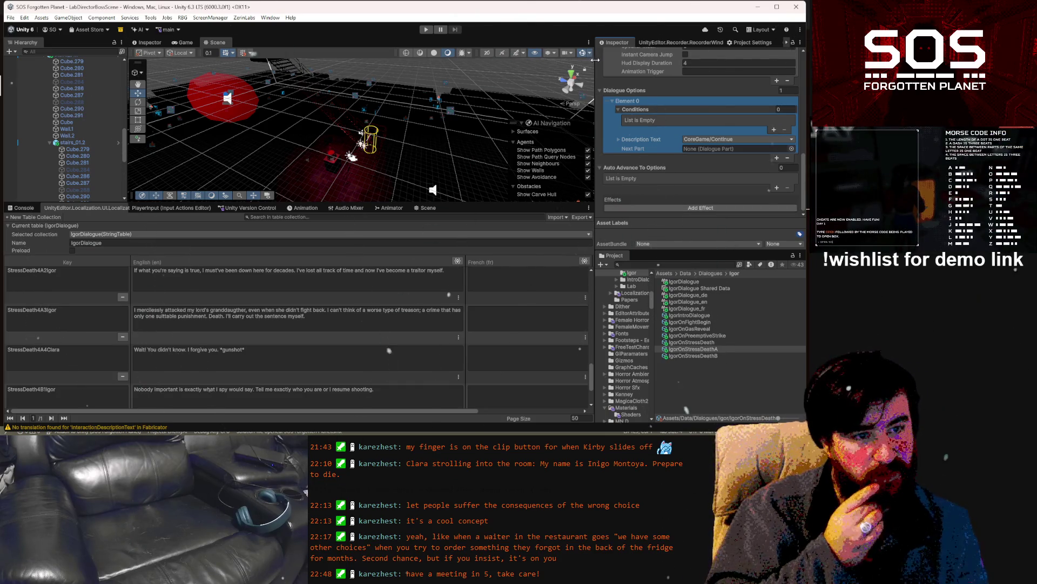
left_click_drag(594, 65, 547, 65)
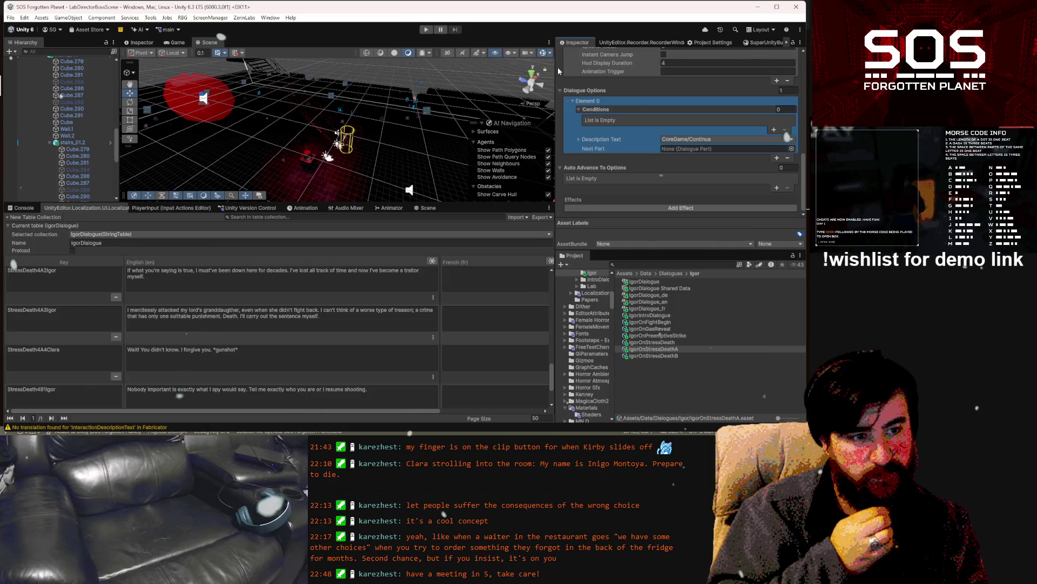
left_click(708, 42)
Create the igor_stress_death tag in the GameTags list with Add Tag.
scroll(675, 194, "down", 1)
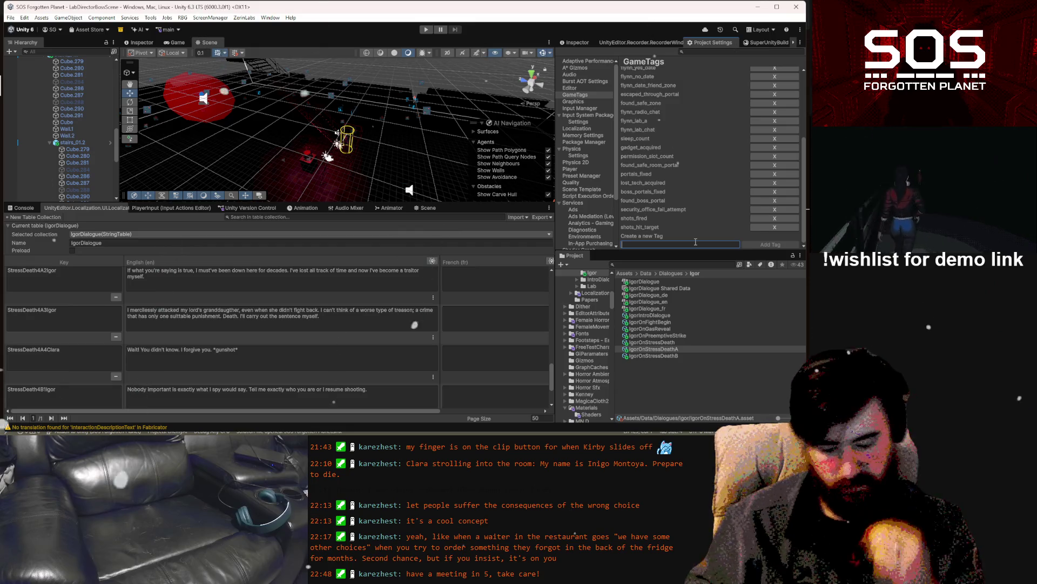
type("Igor_")
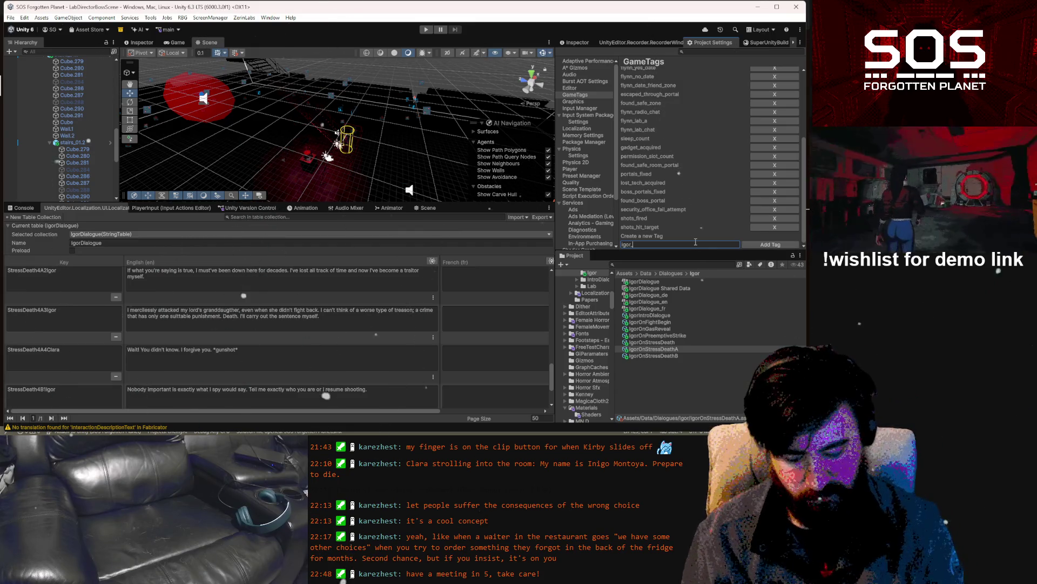
type("stress")
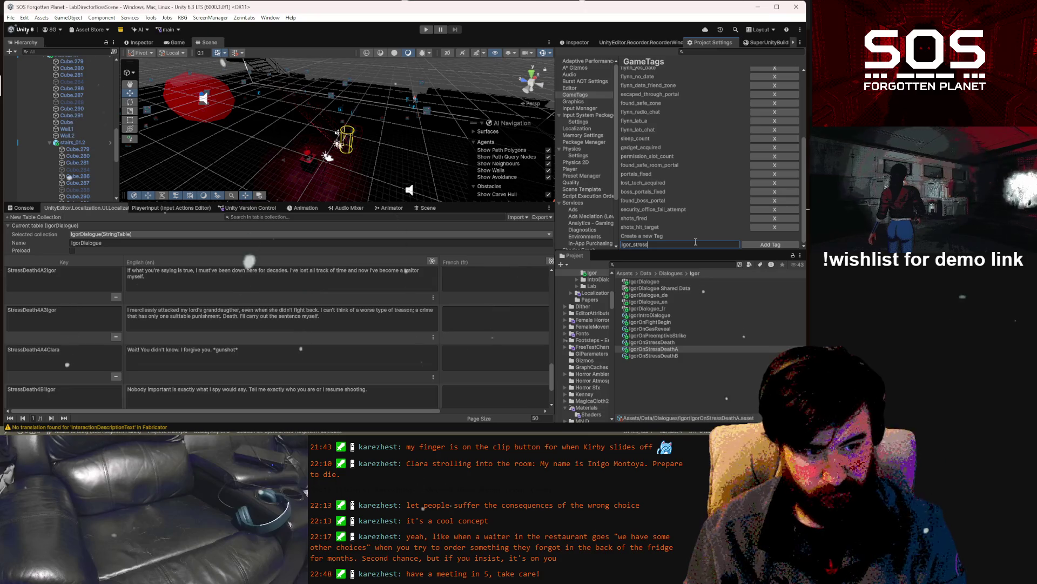
type("_death")
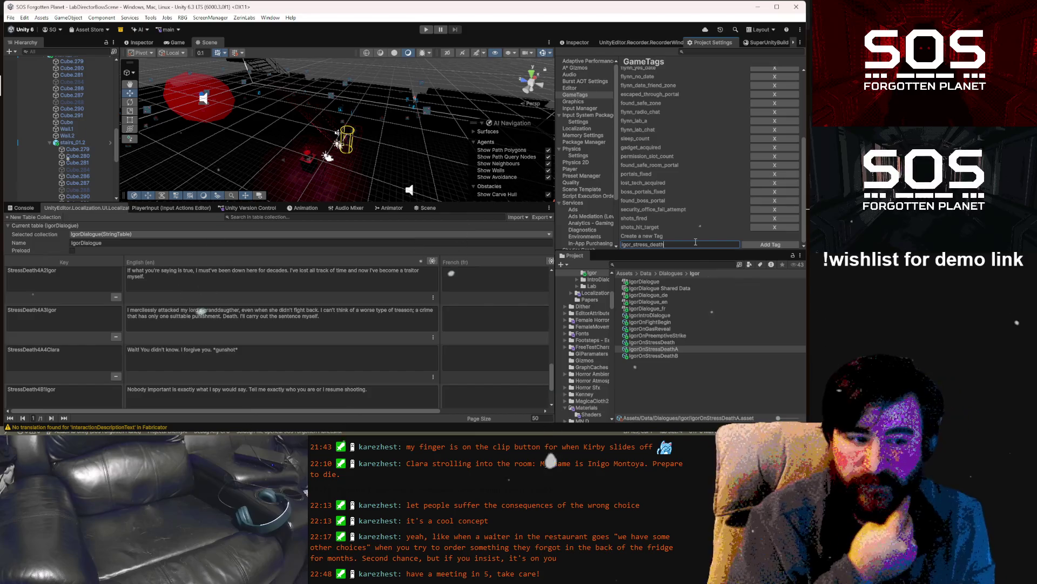
left_click(774, 246)
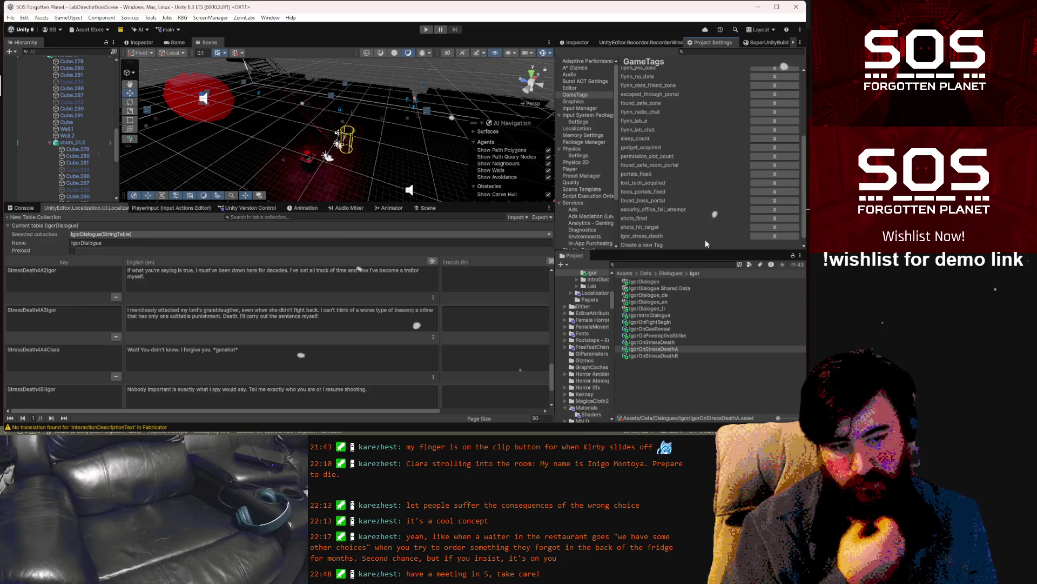
Place the editing point after 'myself.' in StressDeath4A3Igor's English cell.
left_click(326, 317)
left_click(326, 317)
left_click(325, 317)
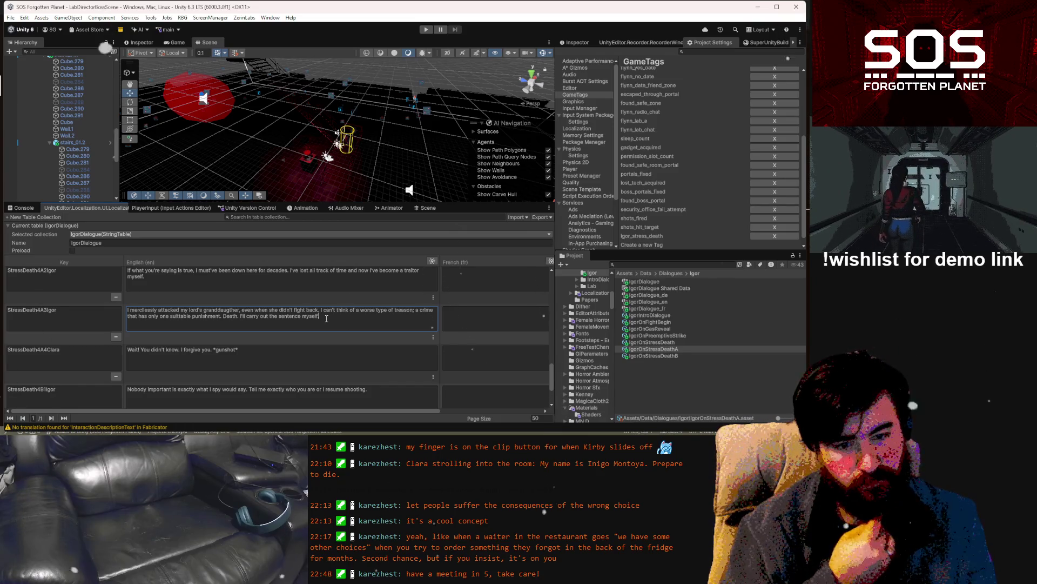
Append 'It comforts me knowing the Redmont line endures.' to StressDeath4A3Igor and select it.
scroll(325, 318, "up", 2)
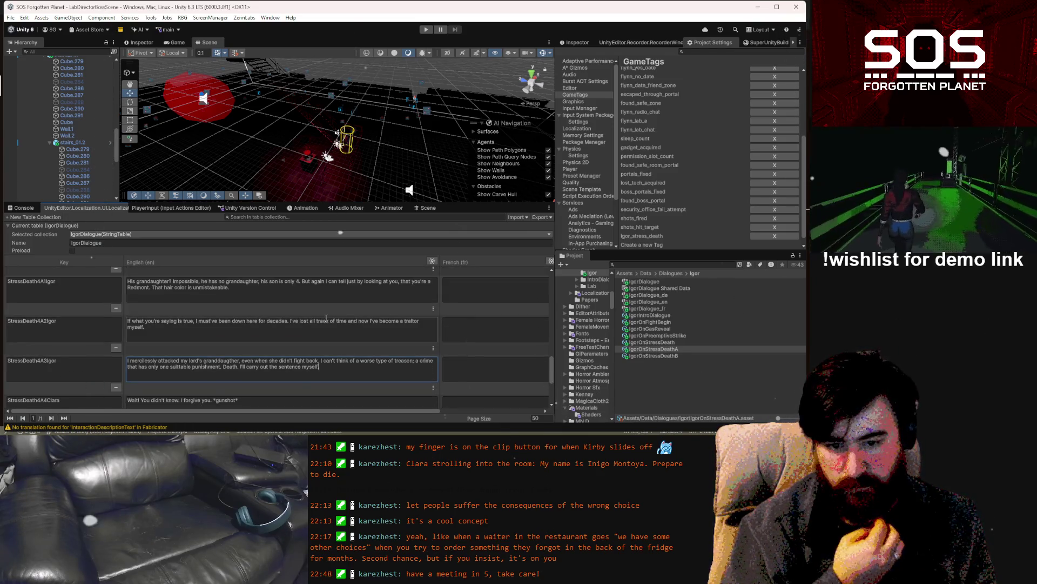
scroll(326, 318, "down", 2)
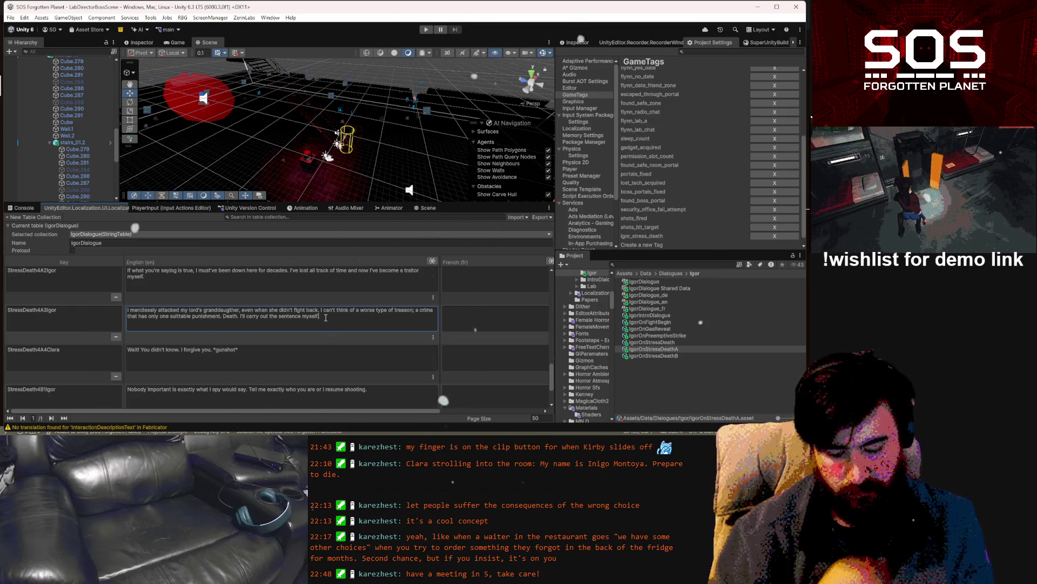
type(" It comforts me knowing")
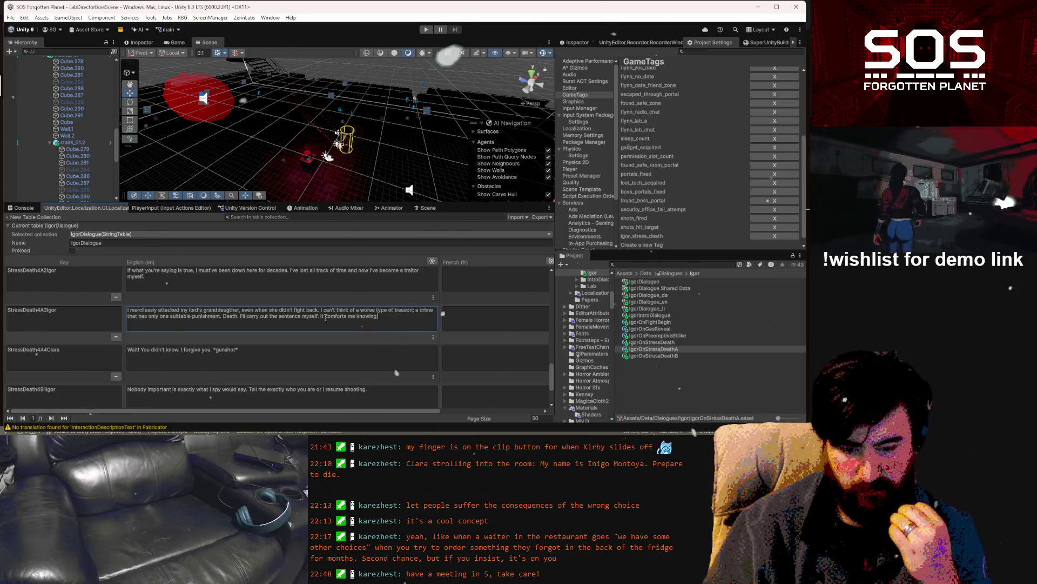
type(" the")
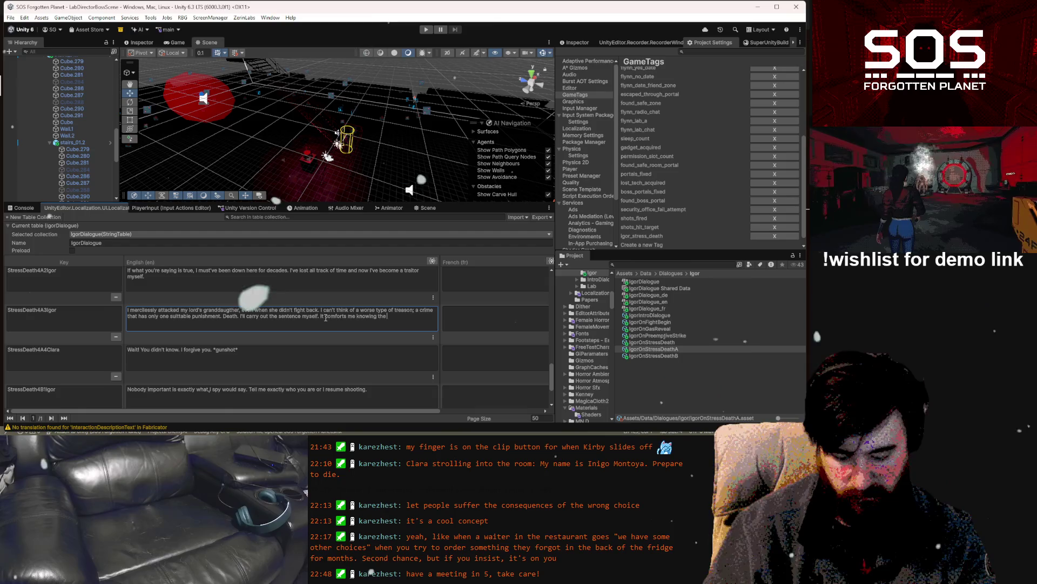
type(" Redmont line end")
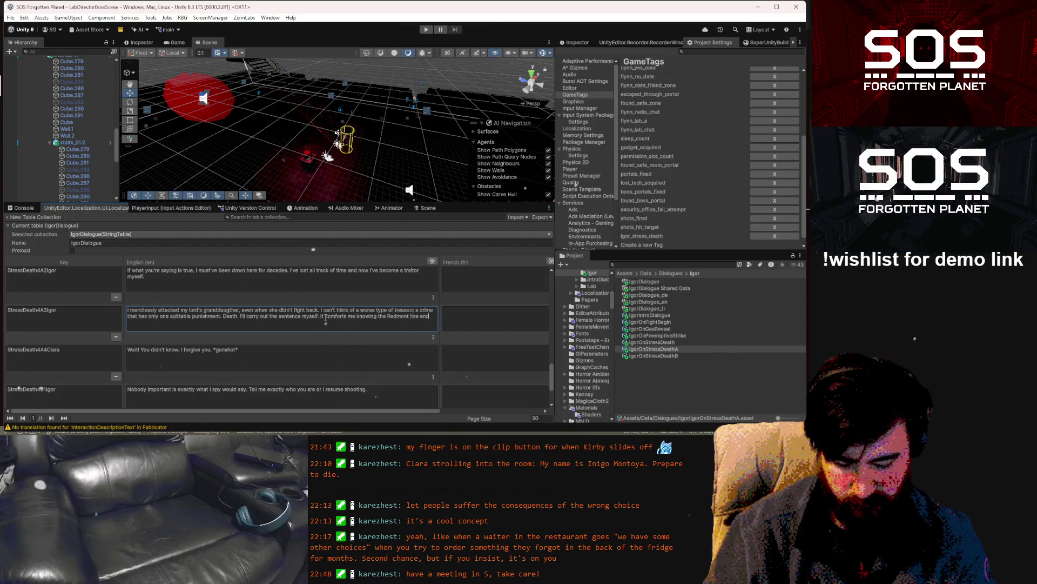
type("s")
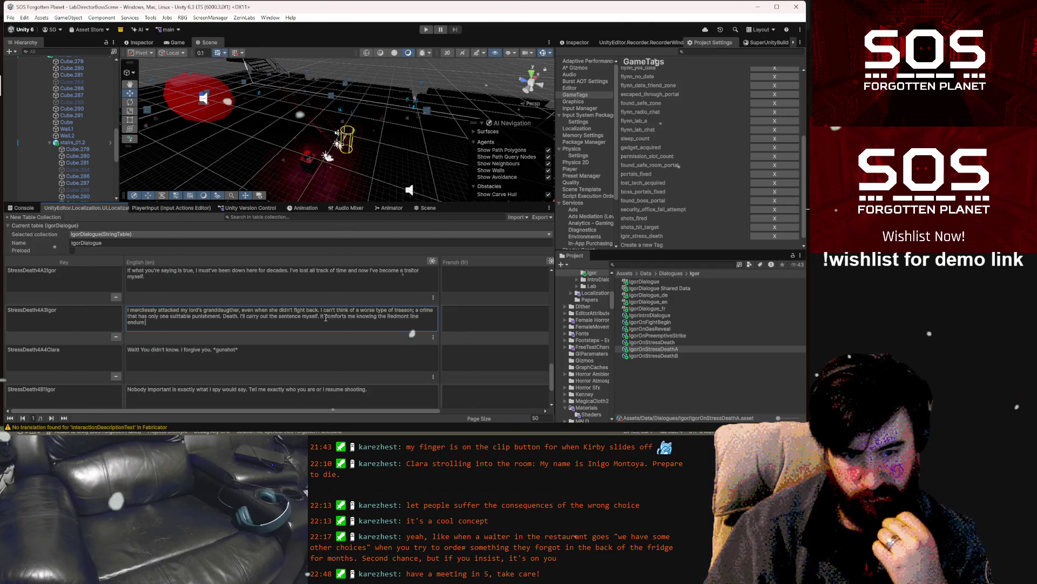
type("s.")
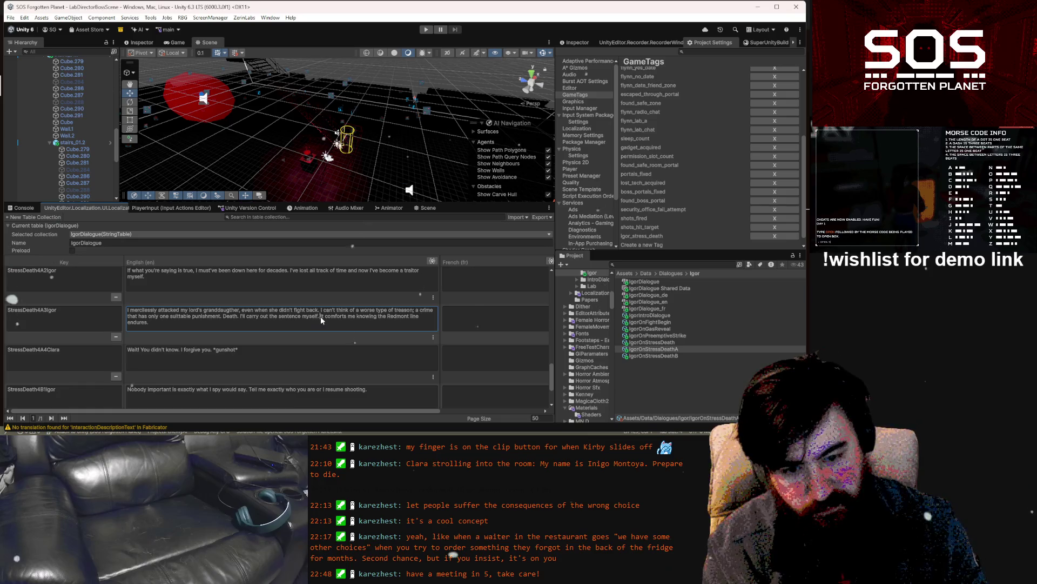
left_click_drag(320, 316, 337, 328)
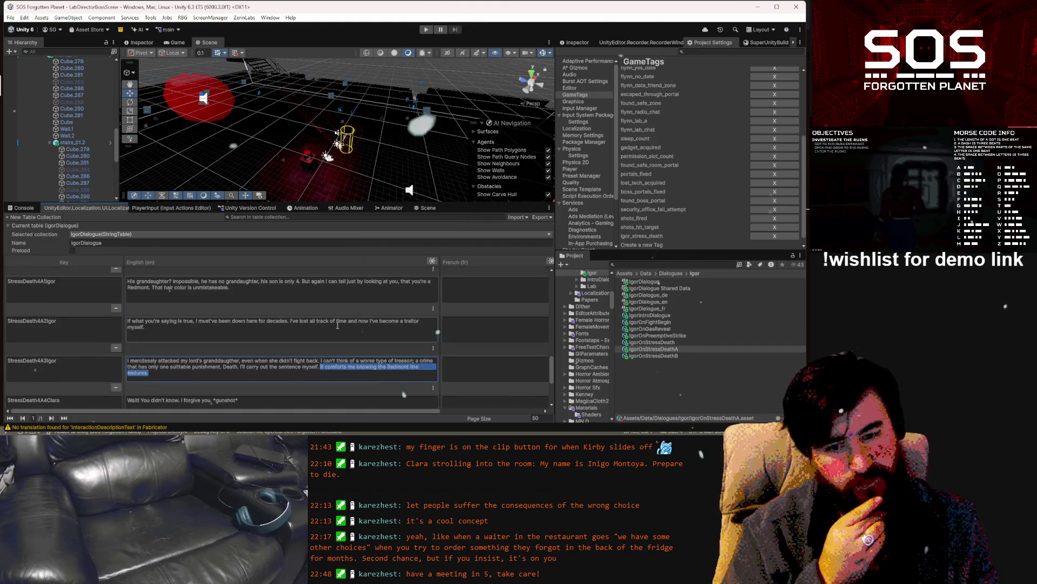
Delete the selected Redmont sentence from StressDeath4A3Igor and reselect the IgorOnStressDeathA asset.
scroll(335, 324, "up", 3)
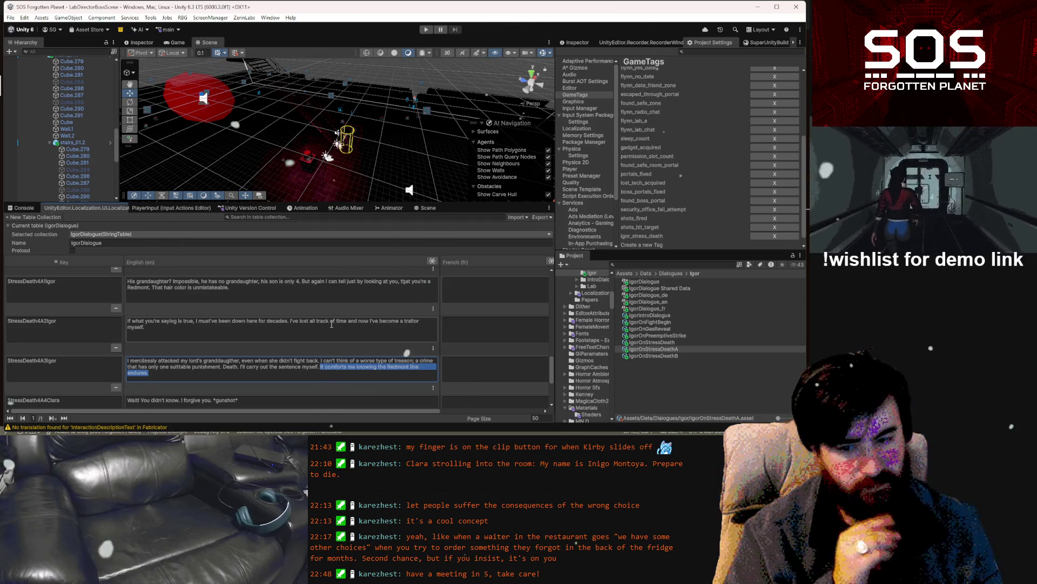
key("BackSpace")
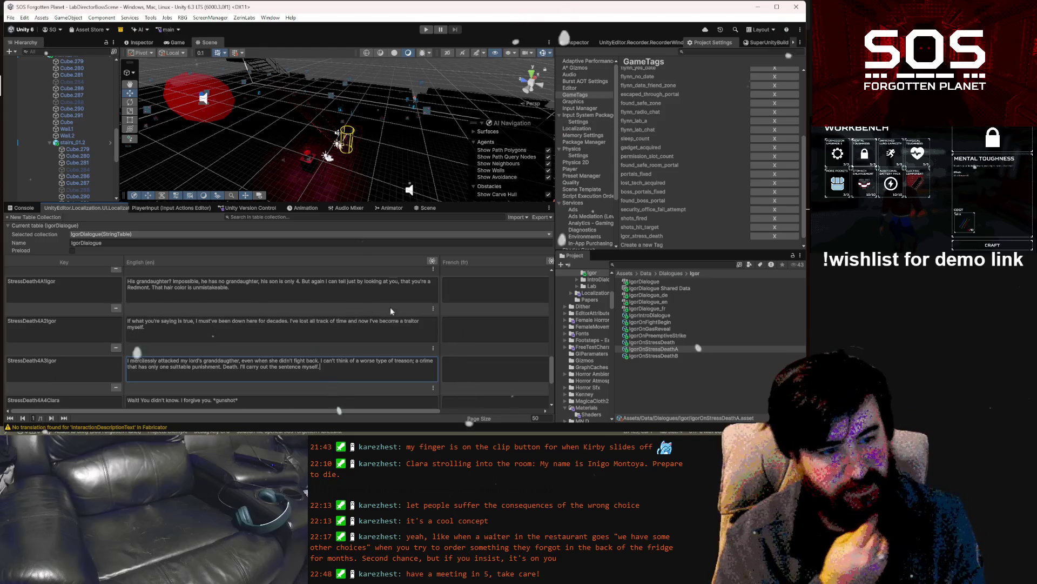
scroll(708, 222, "down", 2)
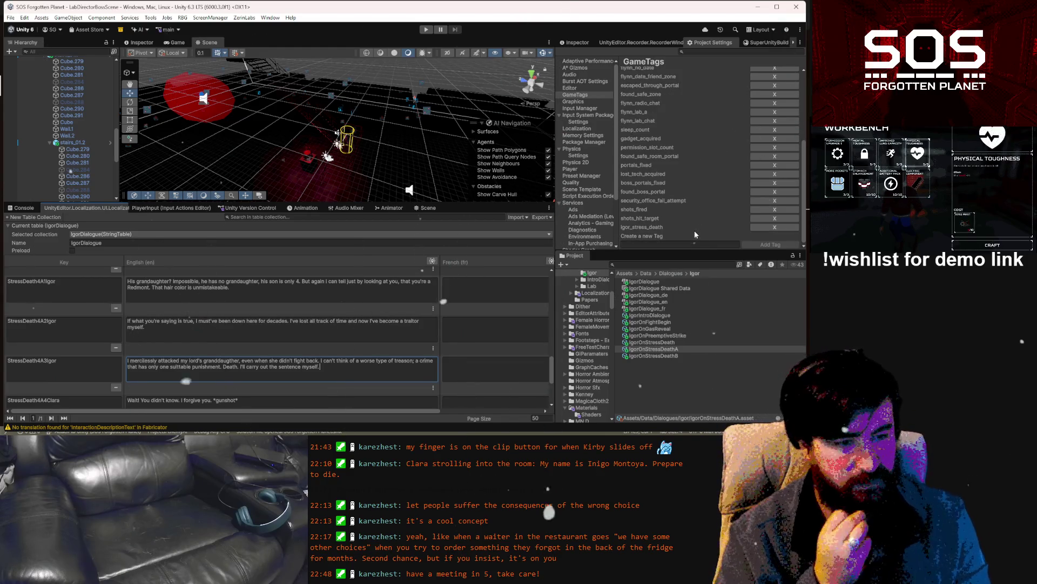
left_click(674, 350)
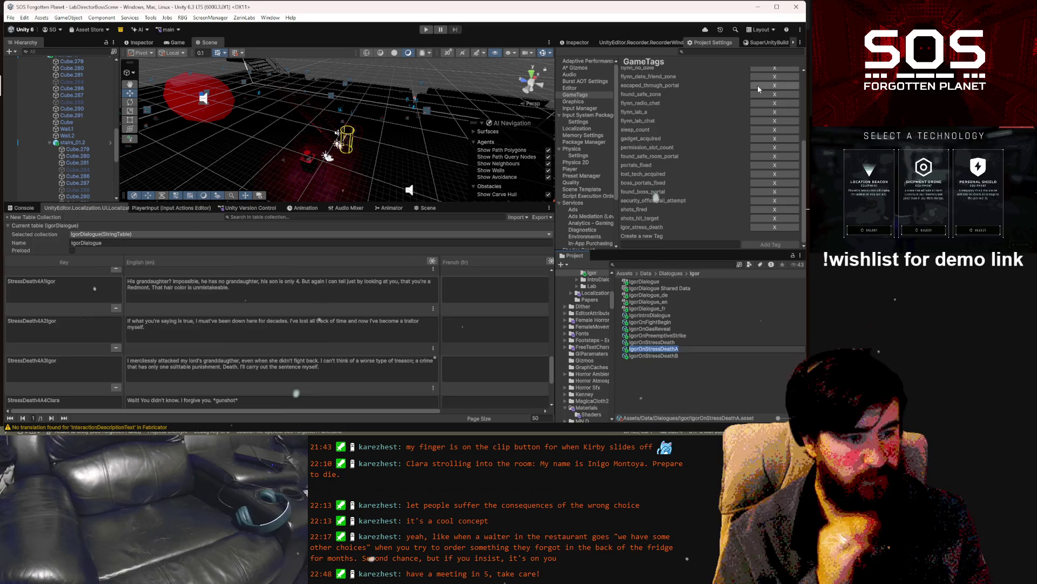
Add a Modify Tag Value effect to IgorOnStressDeathA's Continue option.
left_click(572, 43)
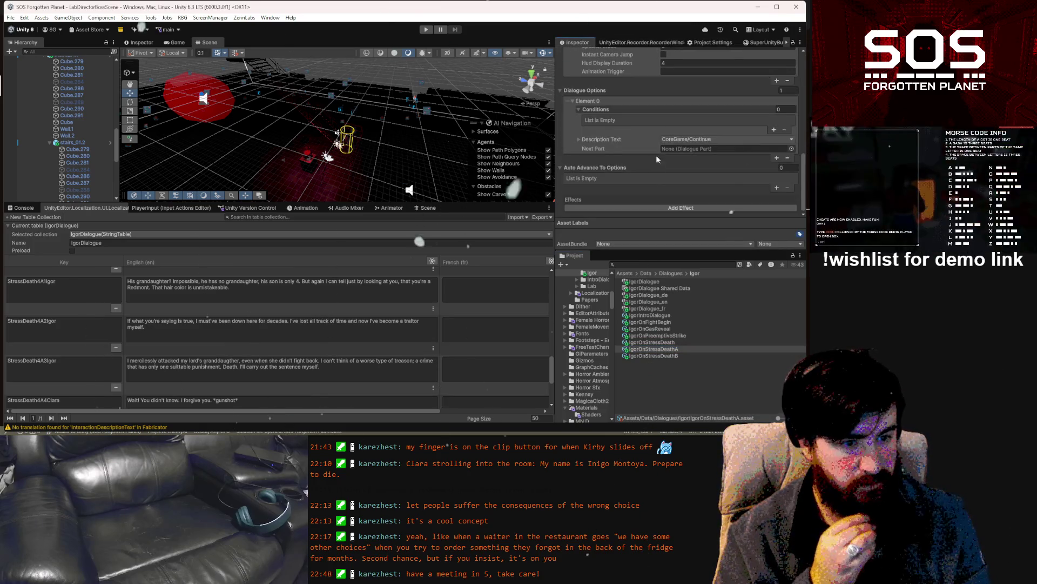
left_click(671, 208)
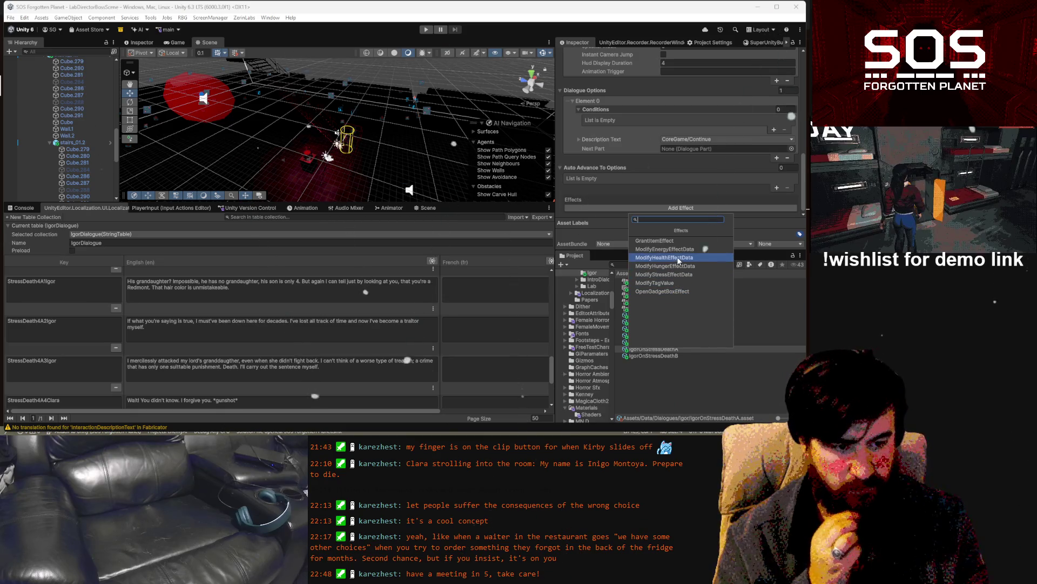
left_click(676, 242)
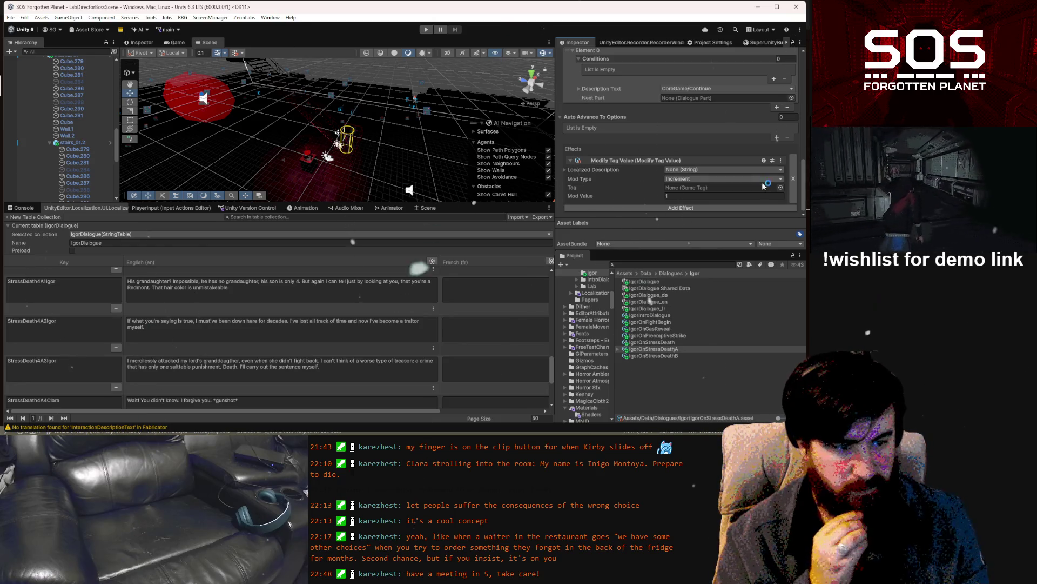
Point the effect at the igor_stress_death tag with Mod Type Set.
left_click(781, 188)
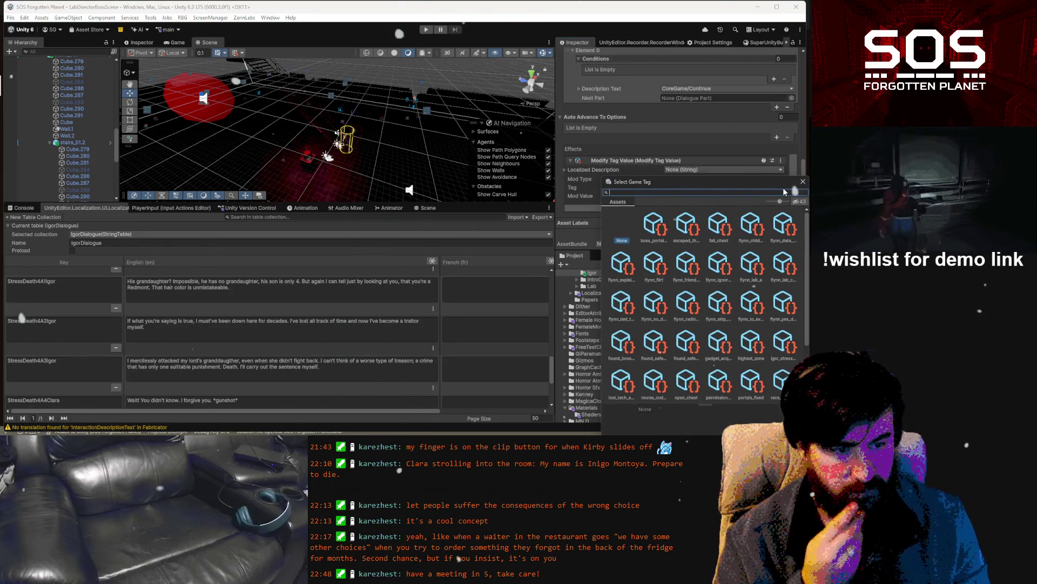
type("igo")
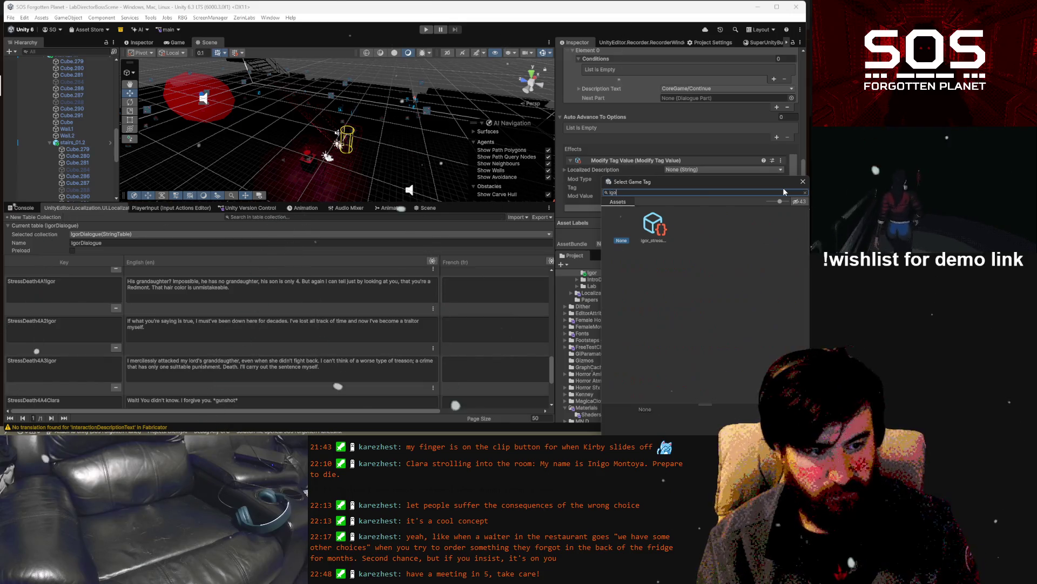
key("Return")
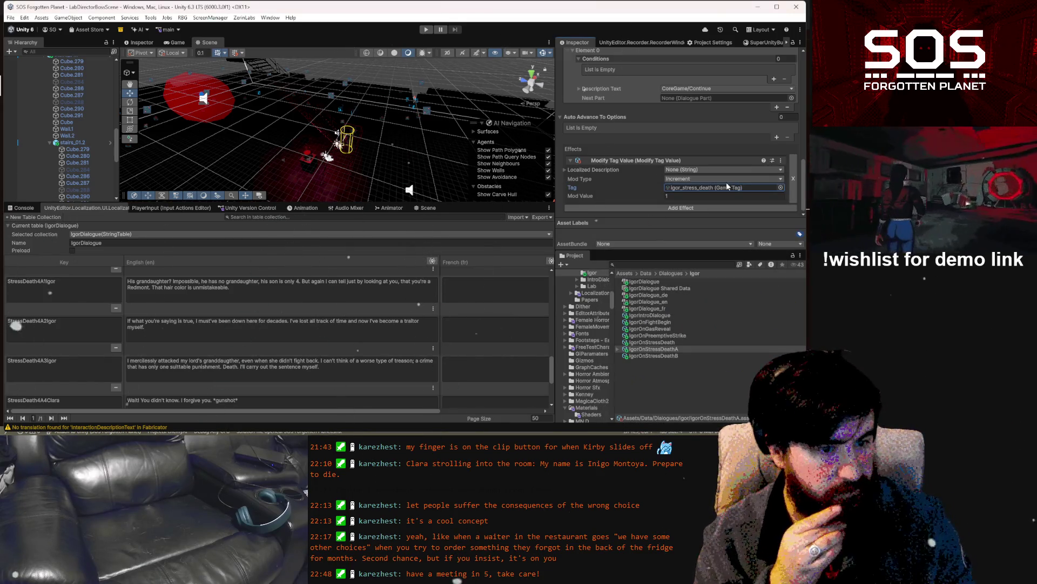
left_click(694, 179)
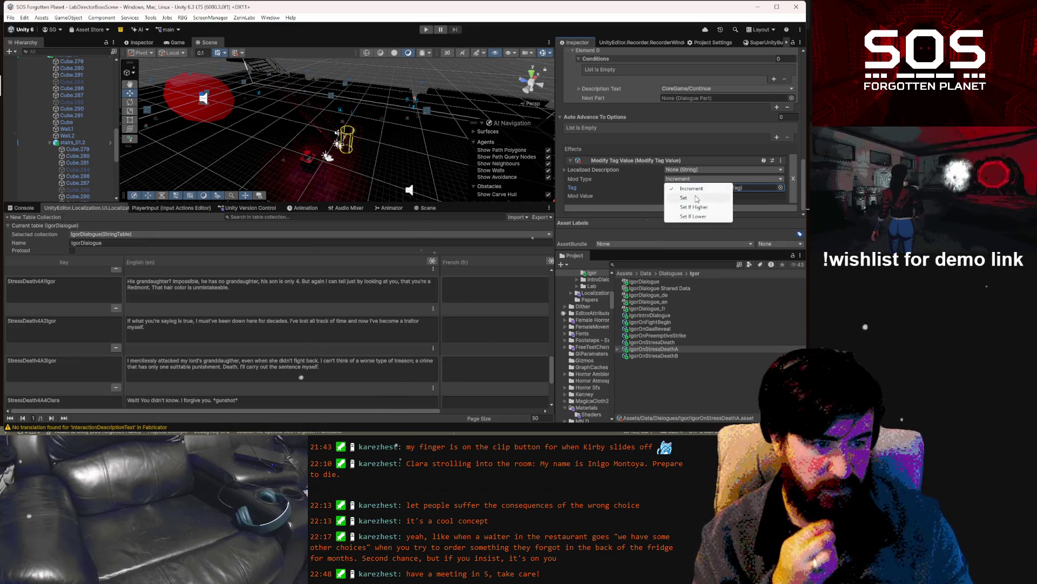
left_click(697, 198)
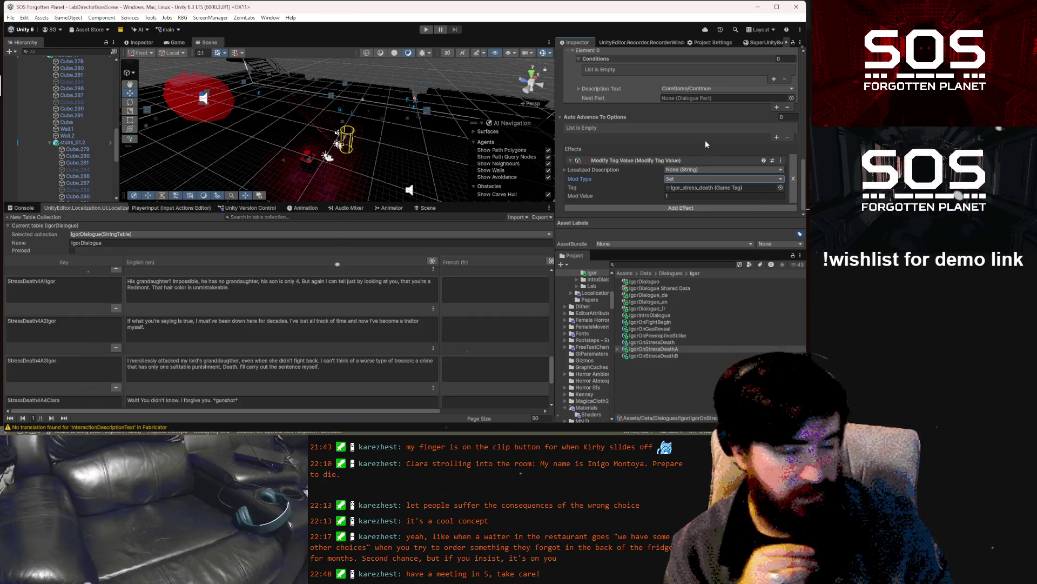
scroll(702, 156, "up", 2)
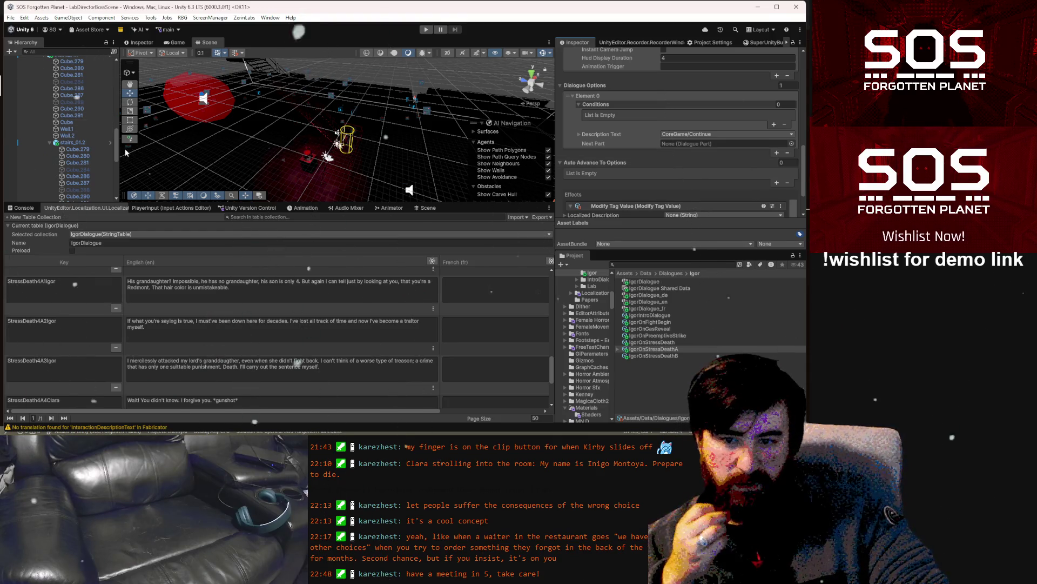
Collapse stairs_01 in the Hierarchy and select Igor's Health object.
left_click_drag(120, 153, 191, 153)
scroll(116, 150, "up", 2)
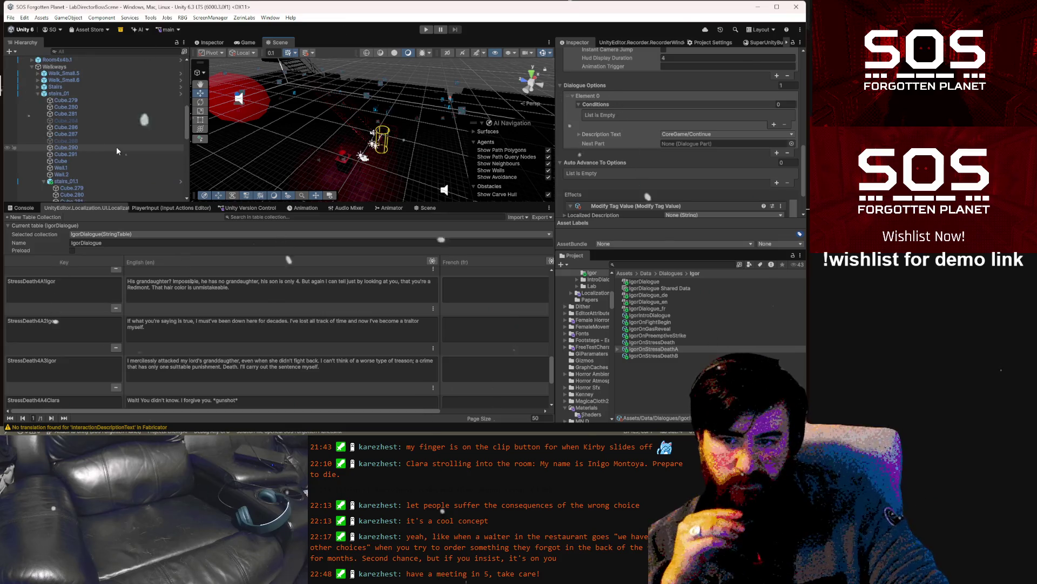
left_click(38, 94)
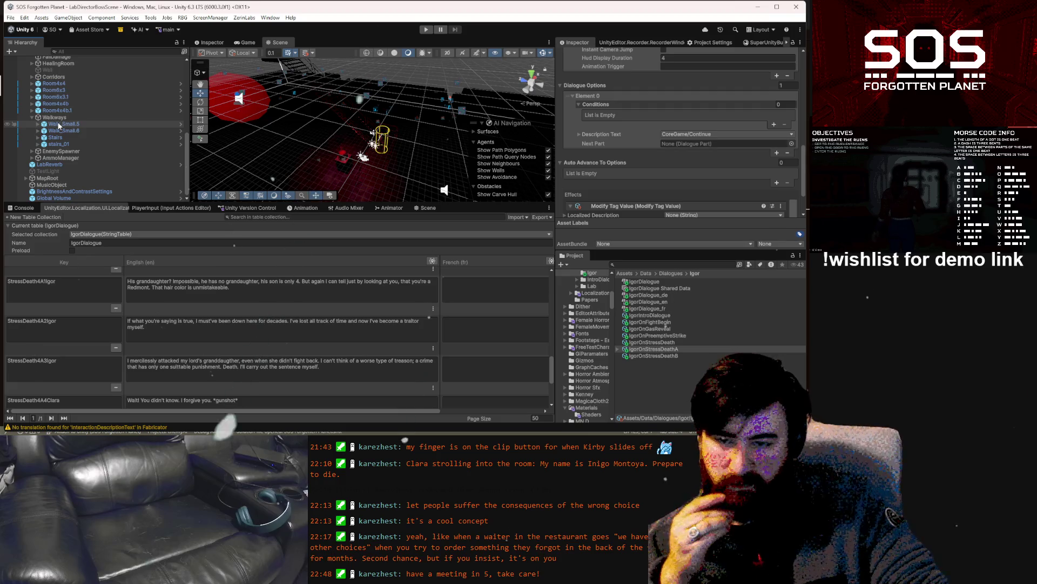
scroll(59, 125, "up", 3)
scroll(59, 121, "up", 3)
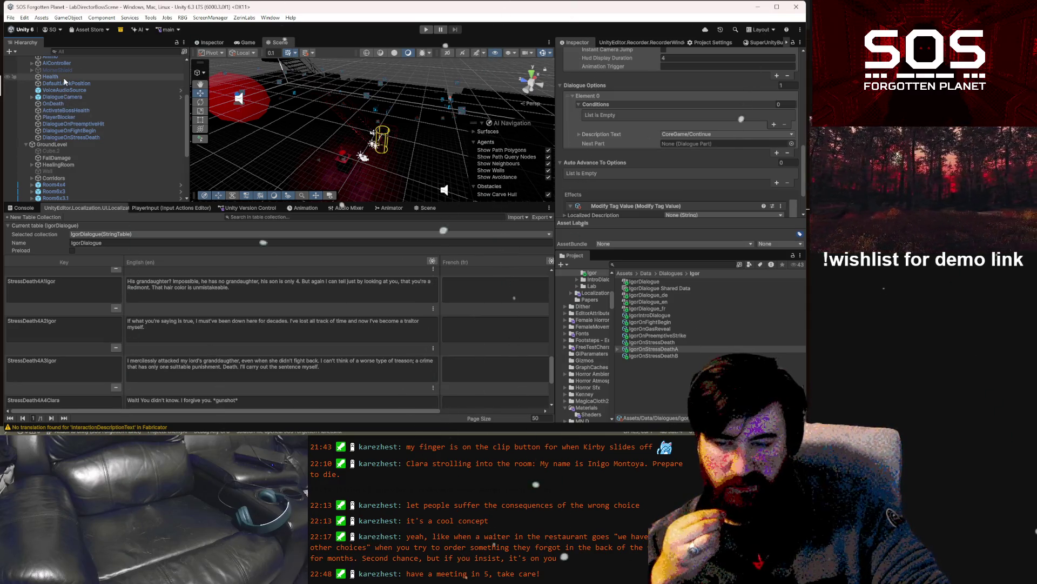
left_click(63, 76)
scroll(150, 92, "up", 5)
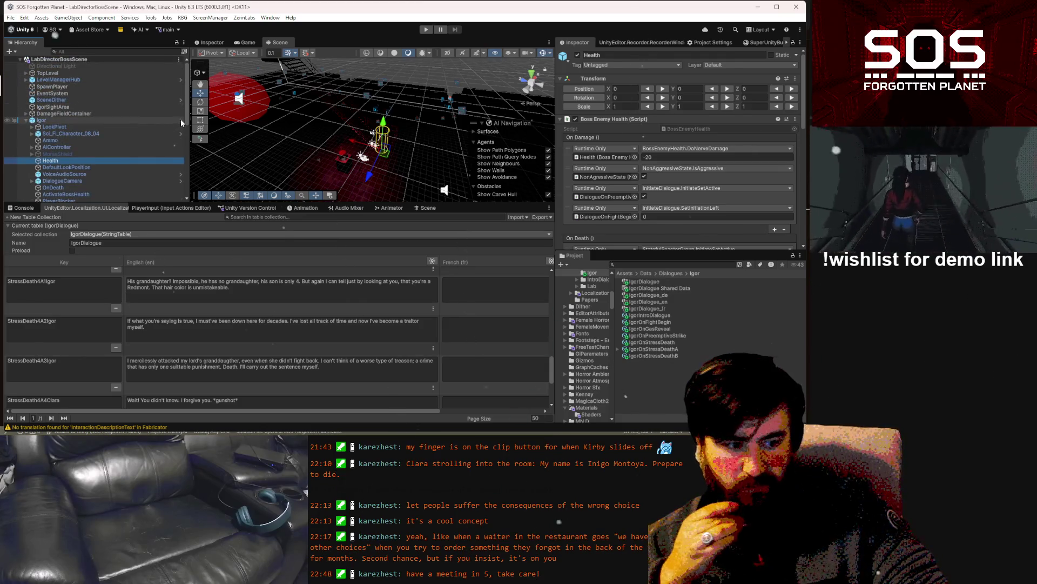
Open the Igor prefab and scroll to its Boss Enemy Health On Nerve Death events.
left_click(181, 120)
scroll(786, 228, "down", 5)
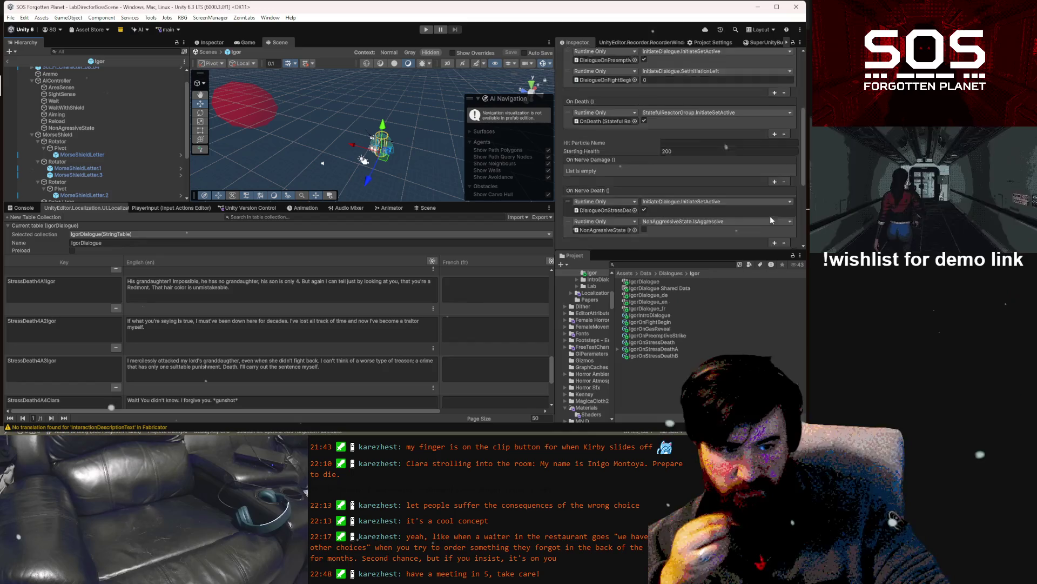
scroll(760, 210, "down", 2)
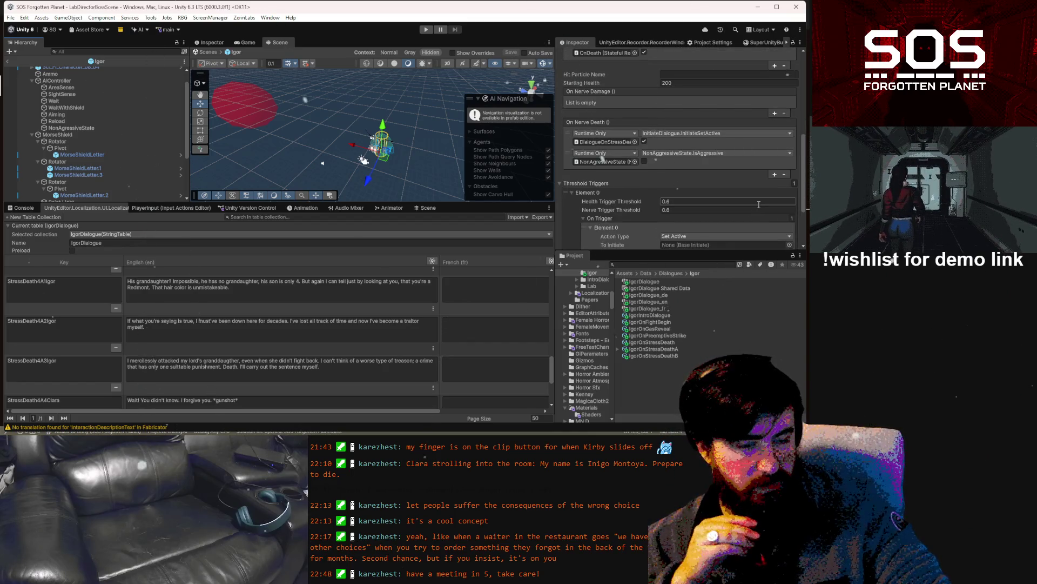
scroll(758, 203, "down", 2)
scroll(758, 203, "down", 2)
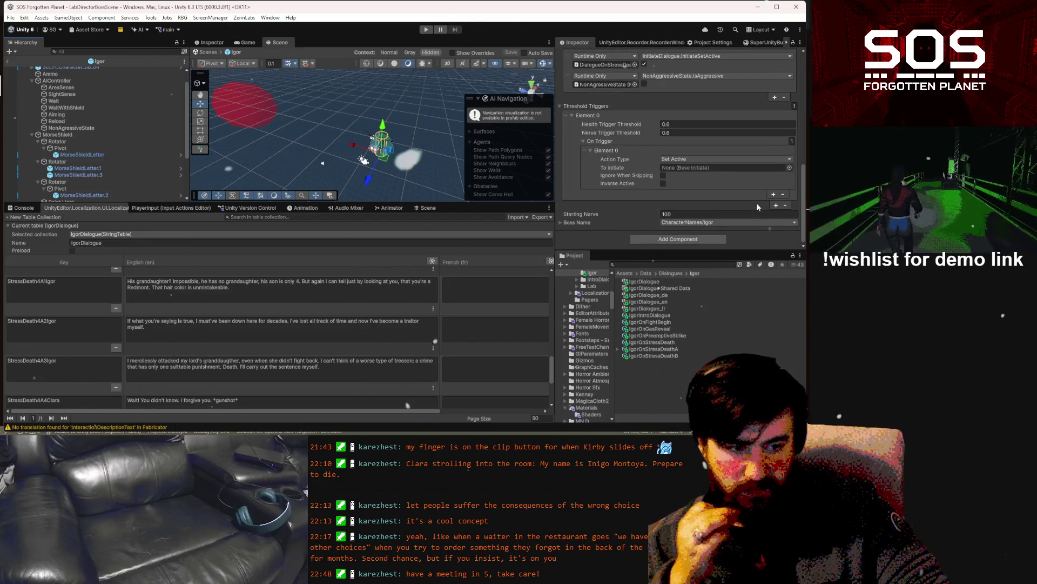
scroll(122, 144, "down", 3)
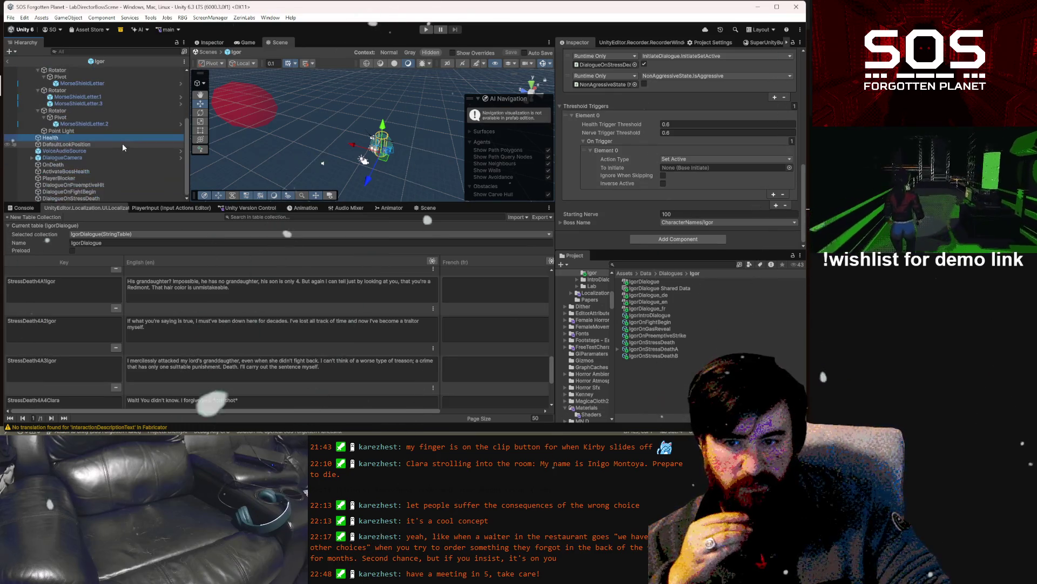
Add a Tag Requirement component to DialogueOnStressDeath, then remove it again.
left_click(97, 198)
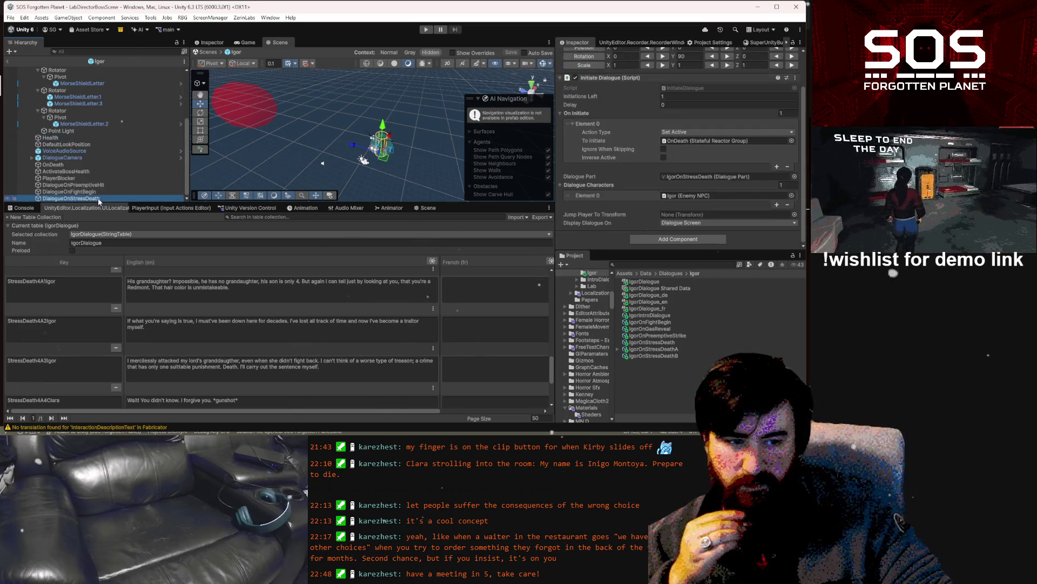
left_click(699, 241)
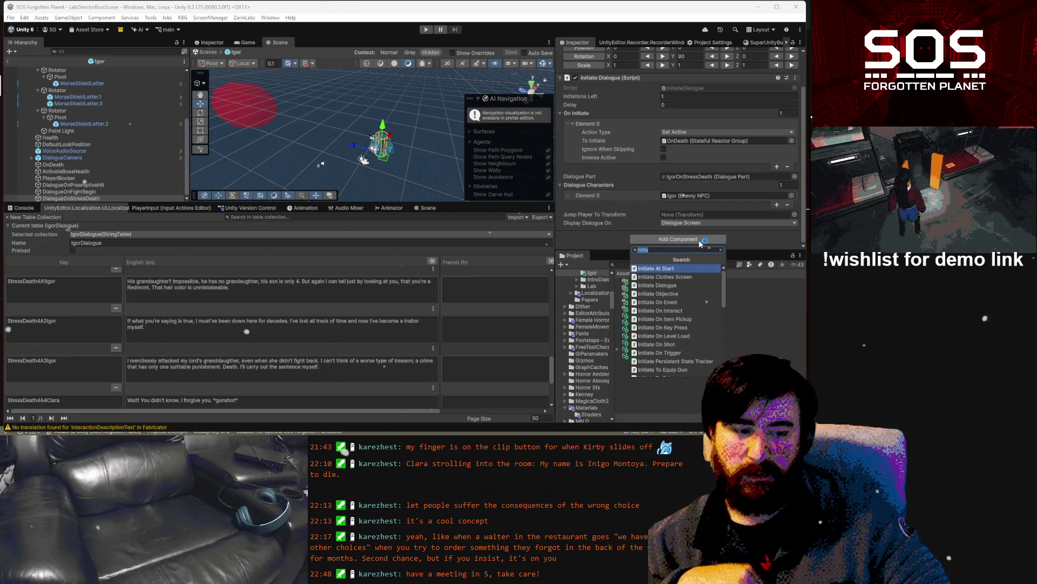
type("t")
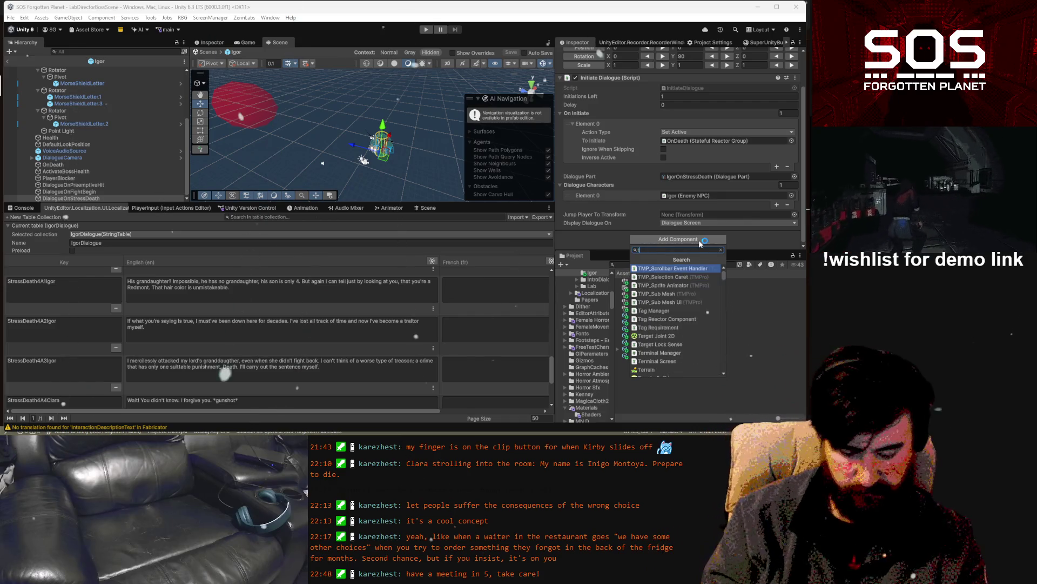
type("ag")
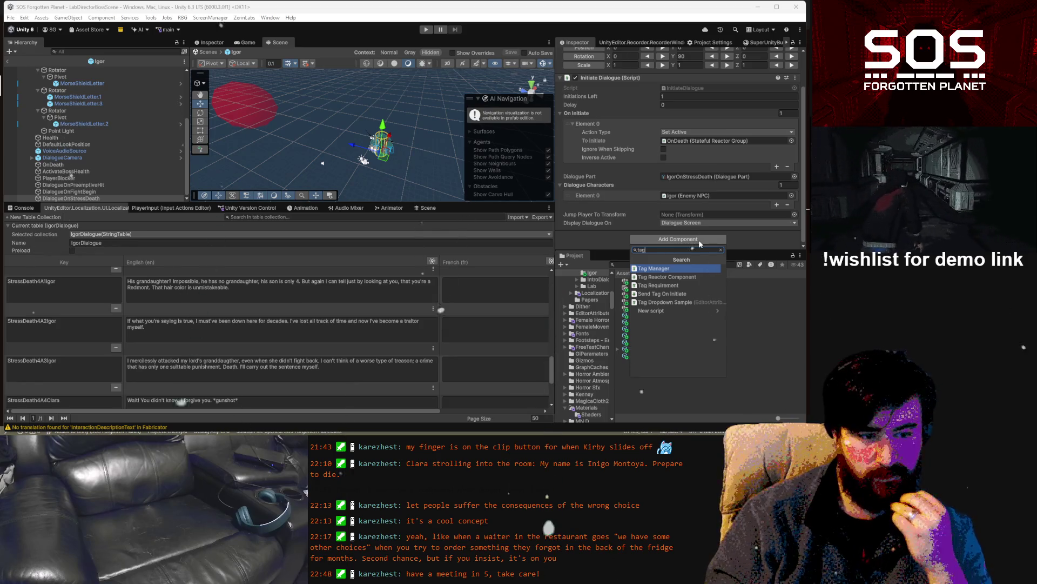
key("Down")
key("Down")
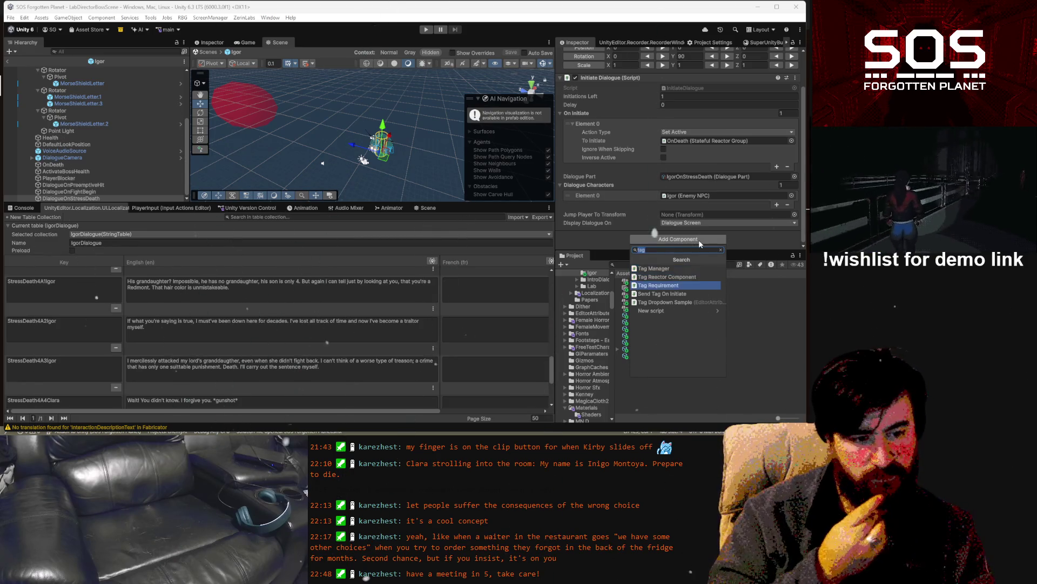
key("Return")
scroll(692, 217, "down", 3)
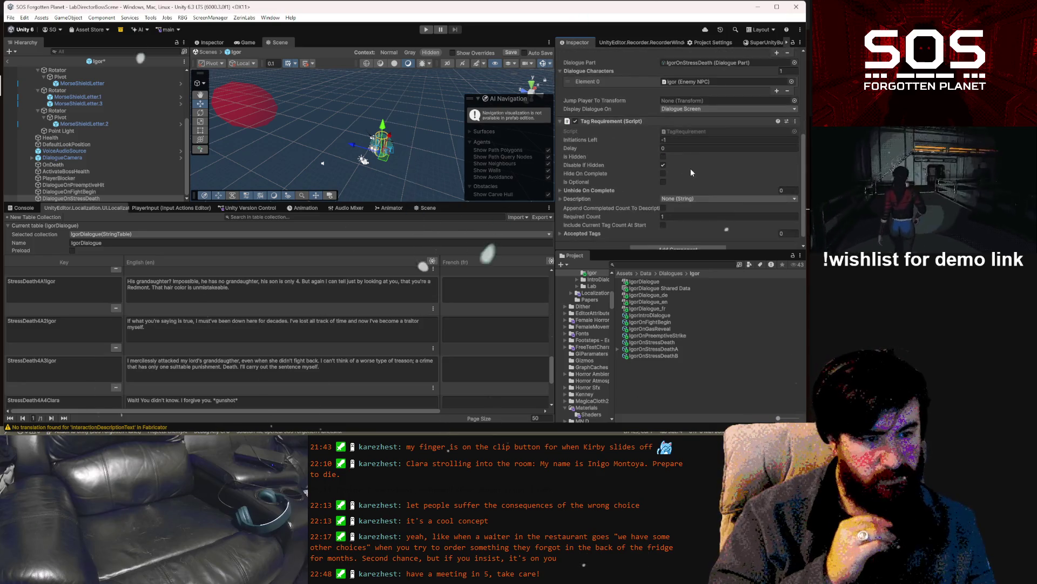
scroll(686, 163, "down", 1)
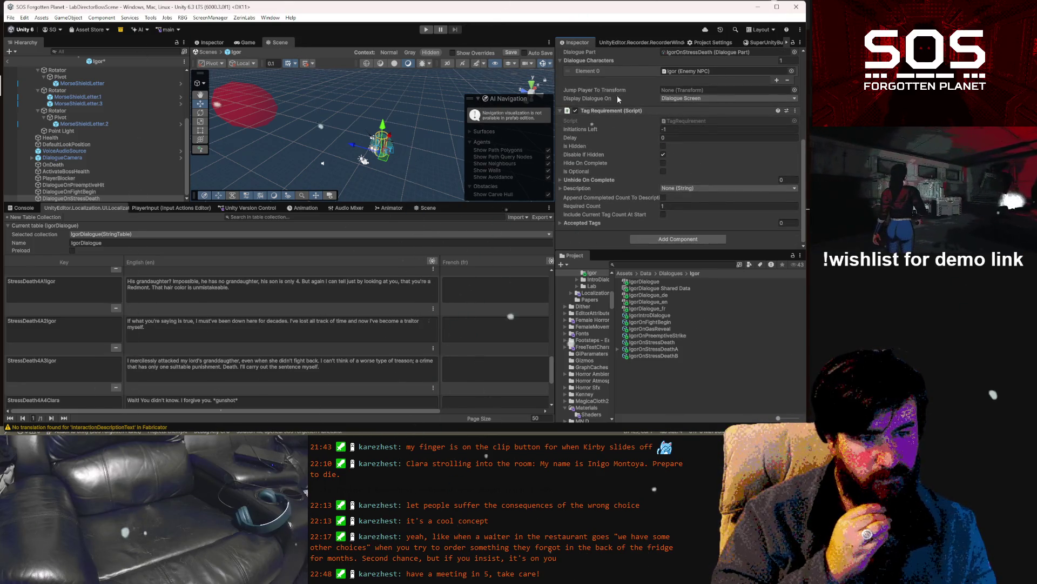
right_click(623, 112)
left_click(657, 159)
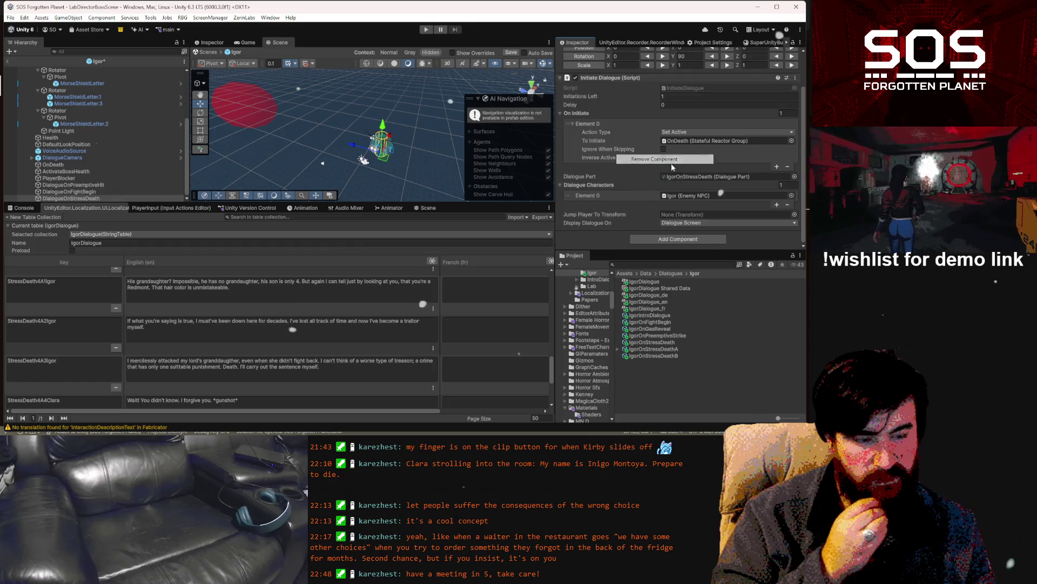
Add a Tag Reactor Component to DialogueOnStressDeath and remove it as well.
left_click(702, 239)
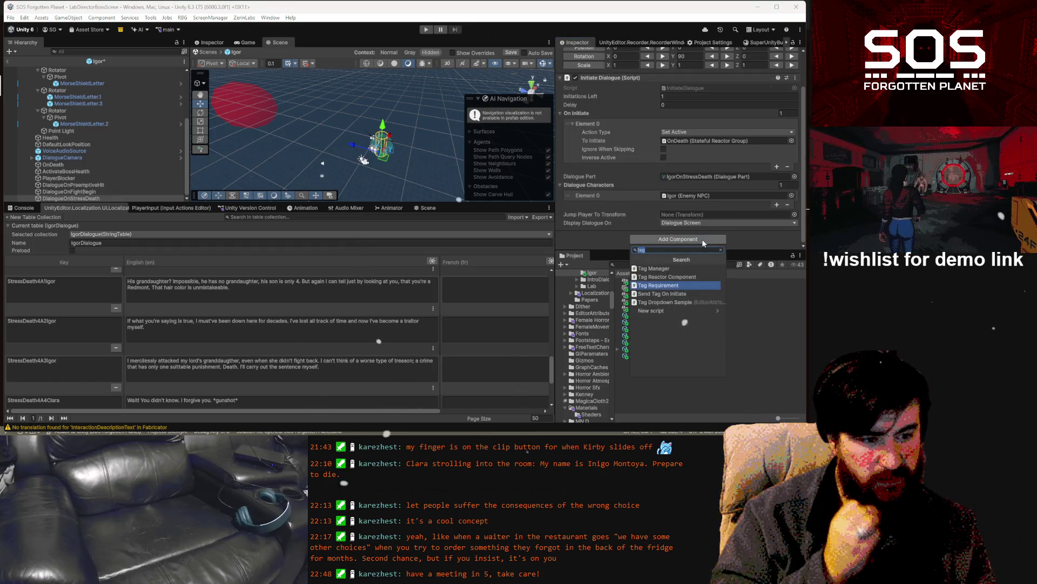
left_click(699, 274)
scroll(675, 209, "down", 3)
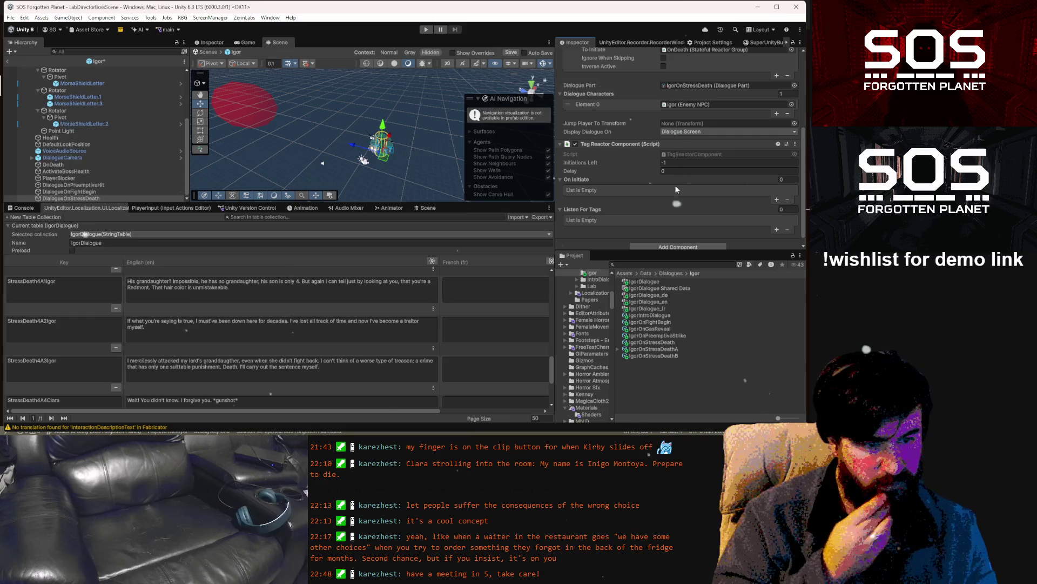
right_click(614, 145)
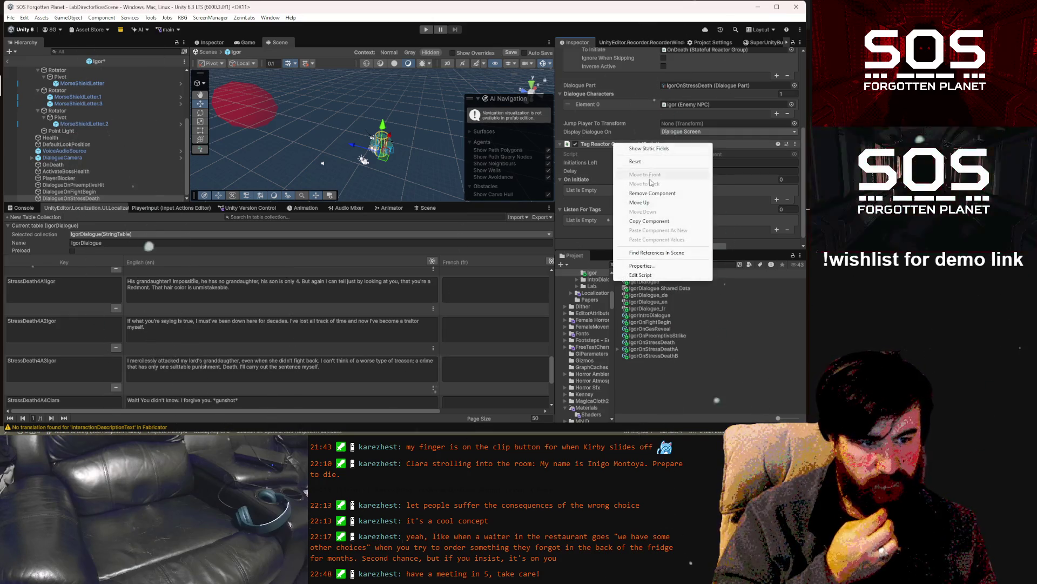
left_click(656, 193)
Search components for 'condit' and 'chec', then close the search without adding anything.
left_click(664, 238)
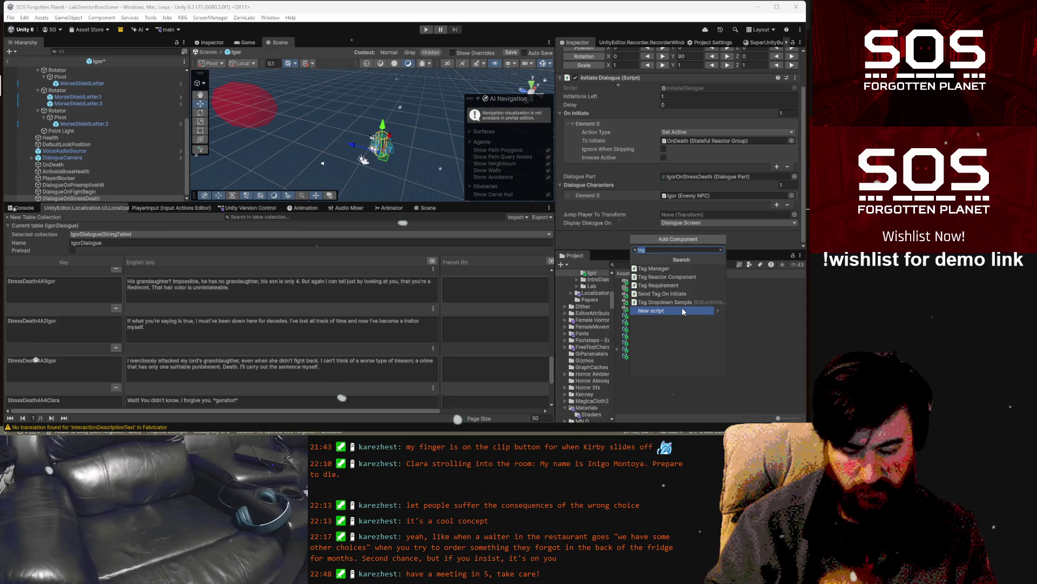
type("con")
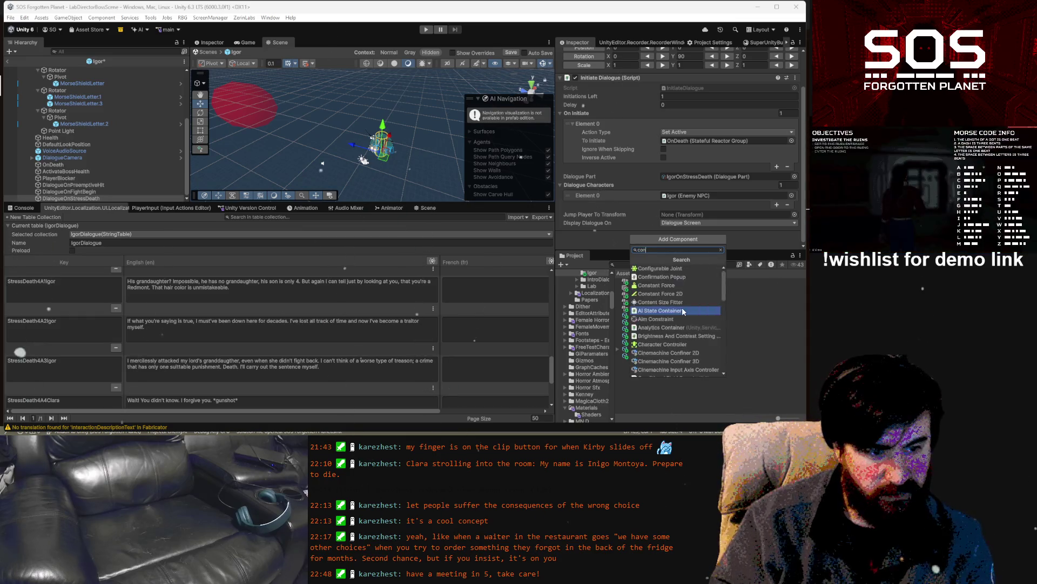
type("dit")
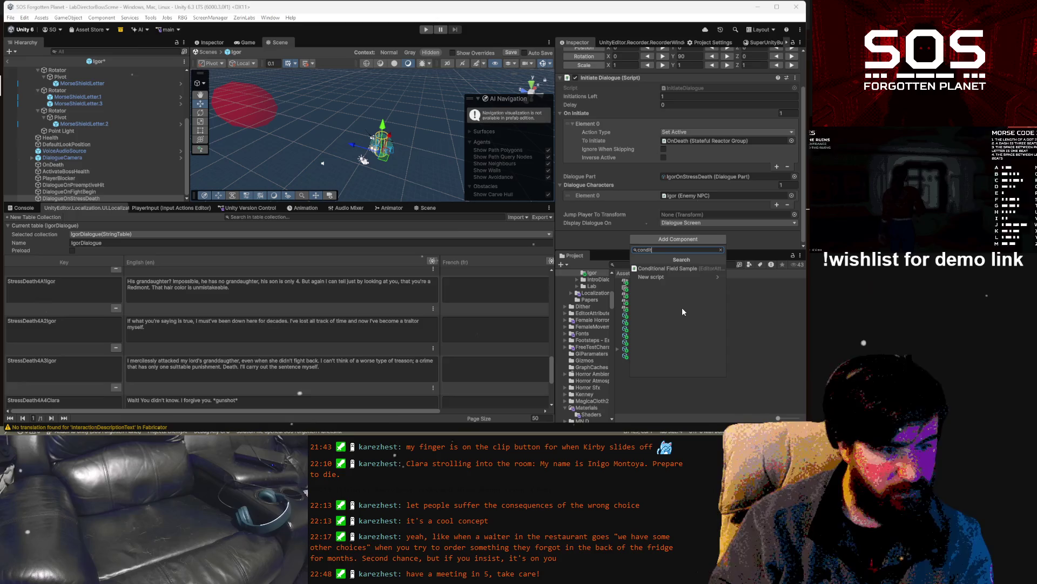
key("BackSpace")
key("BackSpace")
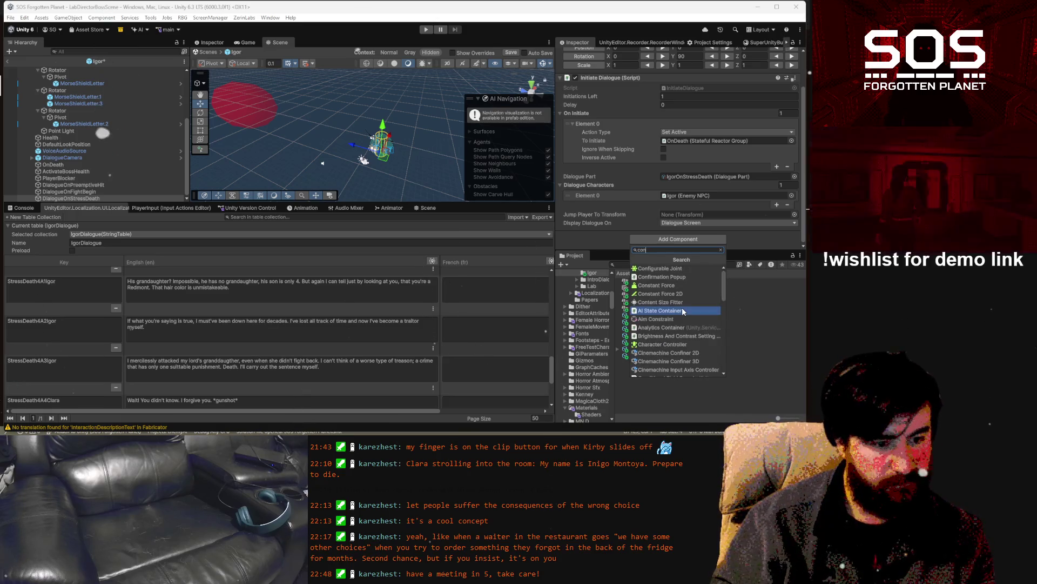
key("BackSpace")
key("BackSpace")
key("BackSpace")
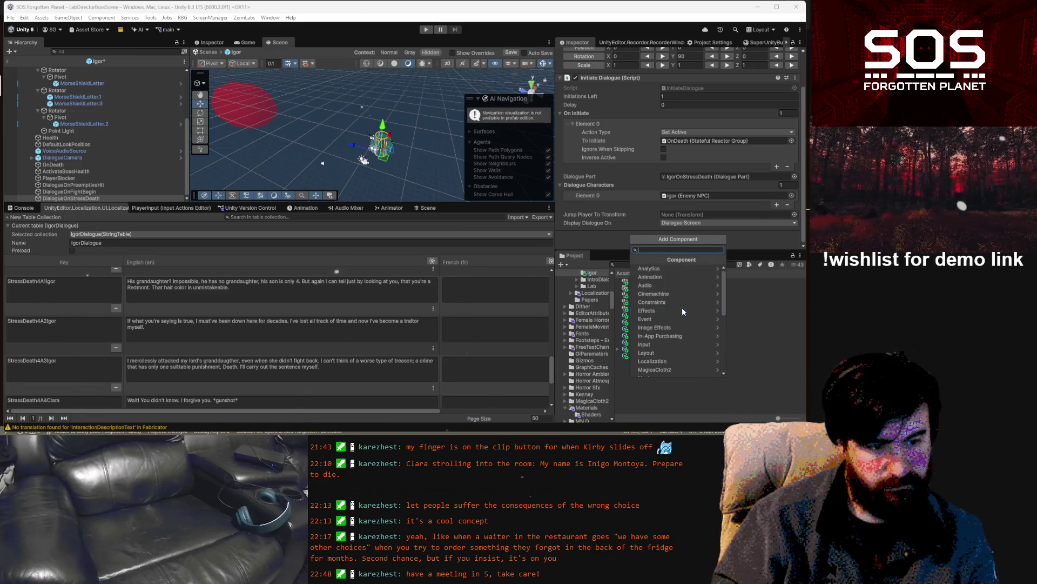
type("chec")
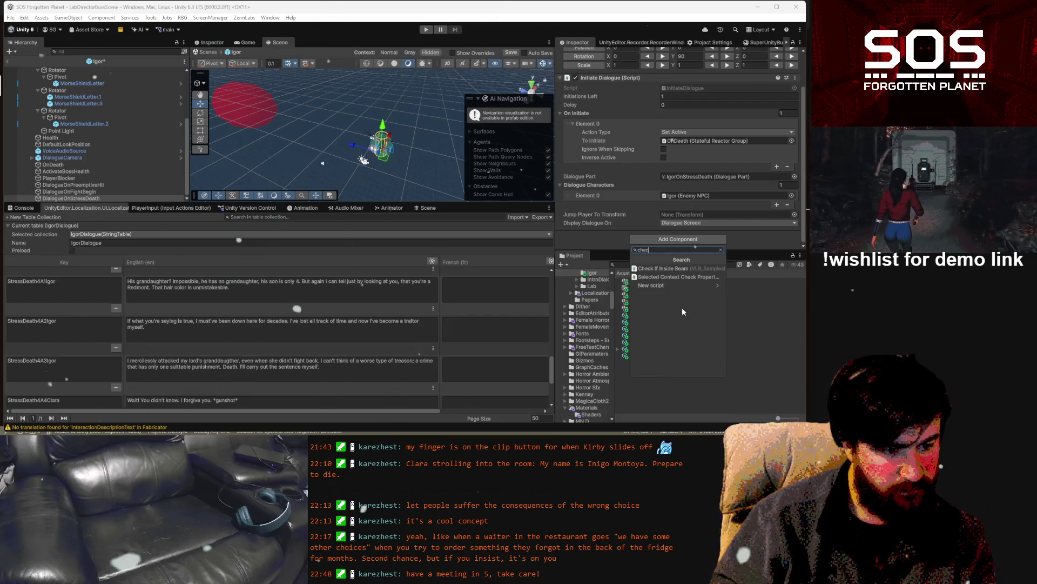
key("BackSpace")
key("BackSpace")
key("BackSpace")
key("BackSpace")
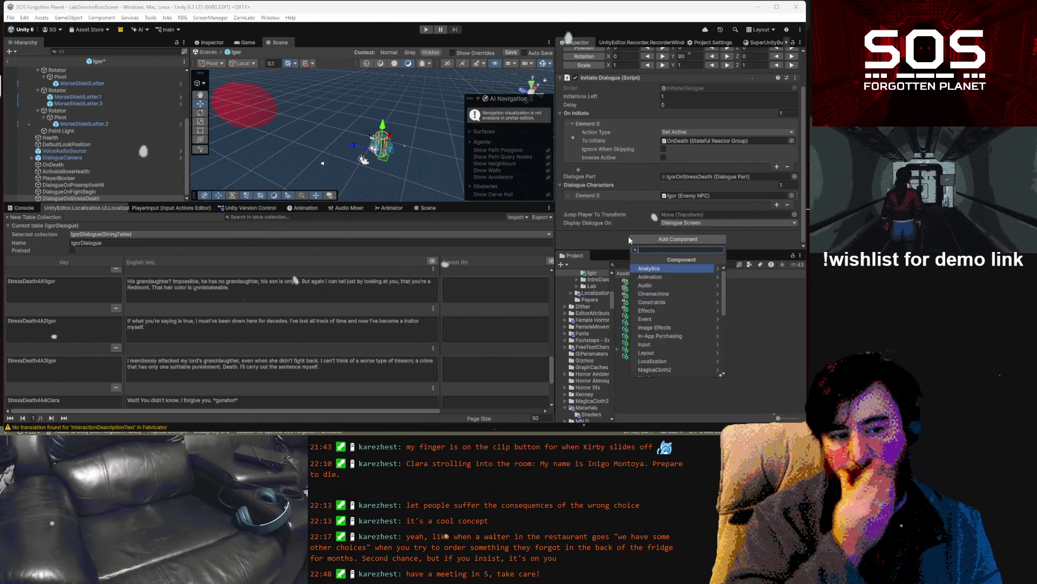
key("Escape")
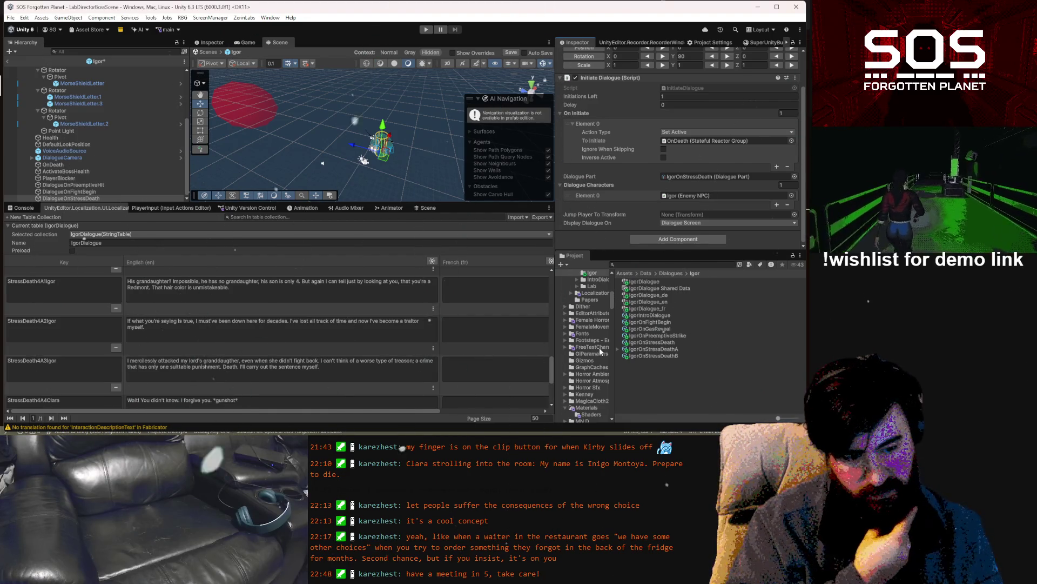
scroll(599, 348, "up", 3)
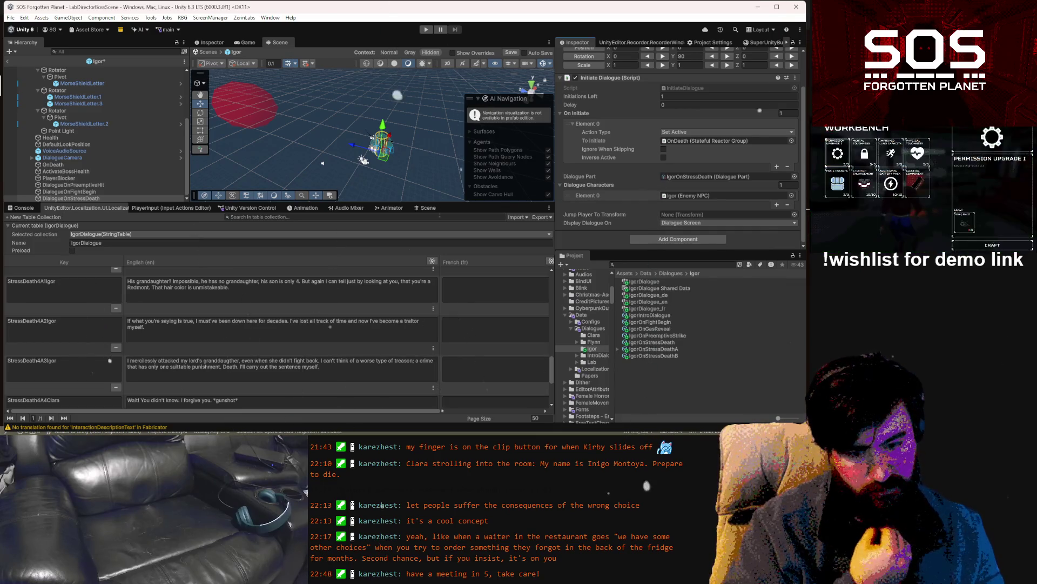
Open Condition.cs through the file search and show all references to the Condition class.
key("alt+Tab")
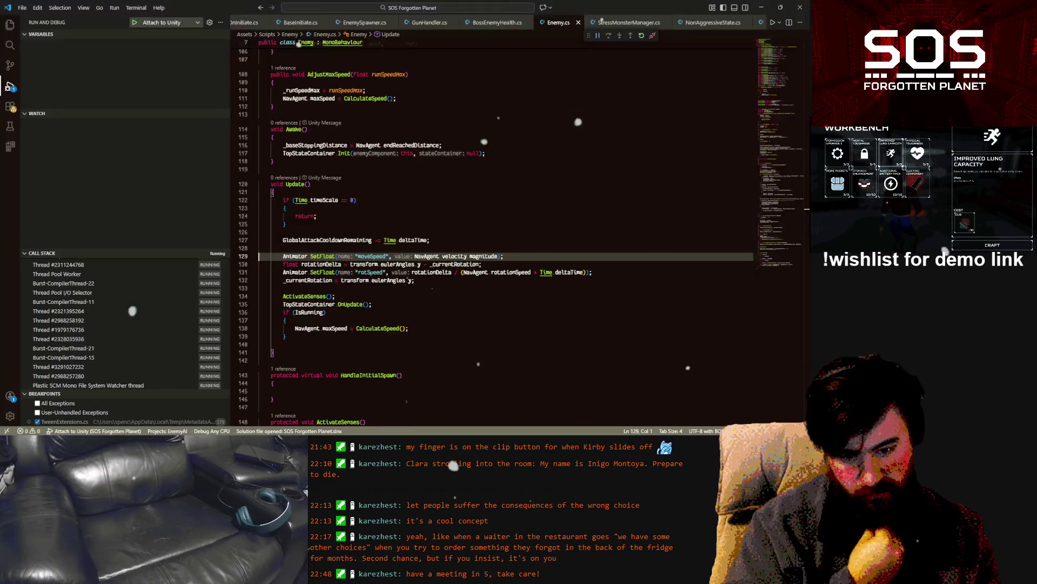
left_click(404, 219)
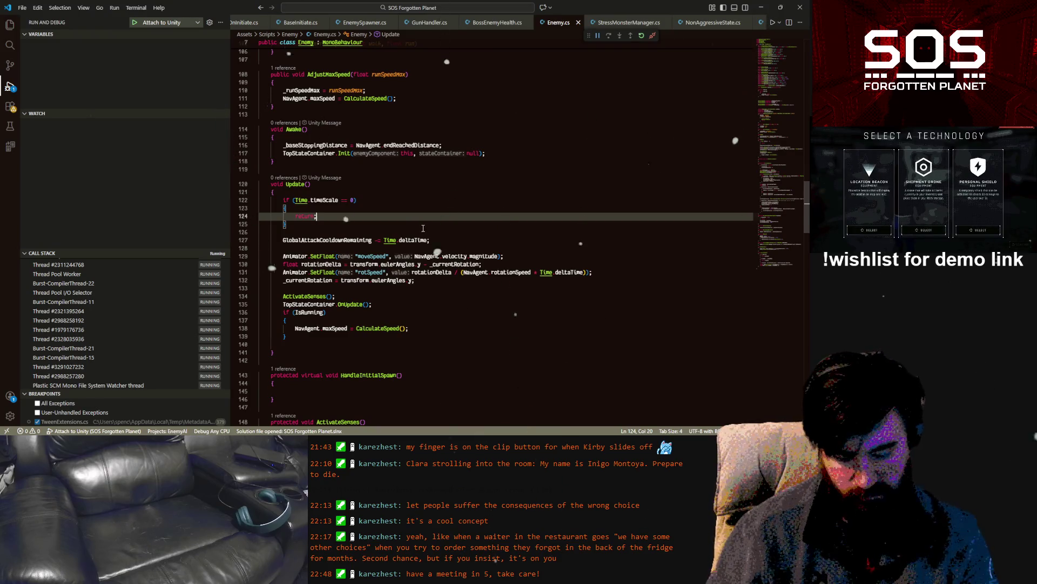
key("ctrl+p")
type("condition")
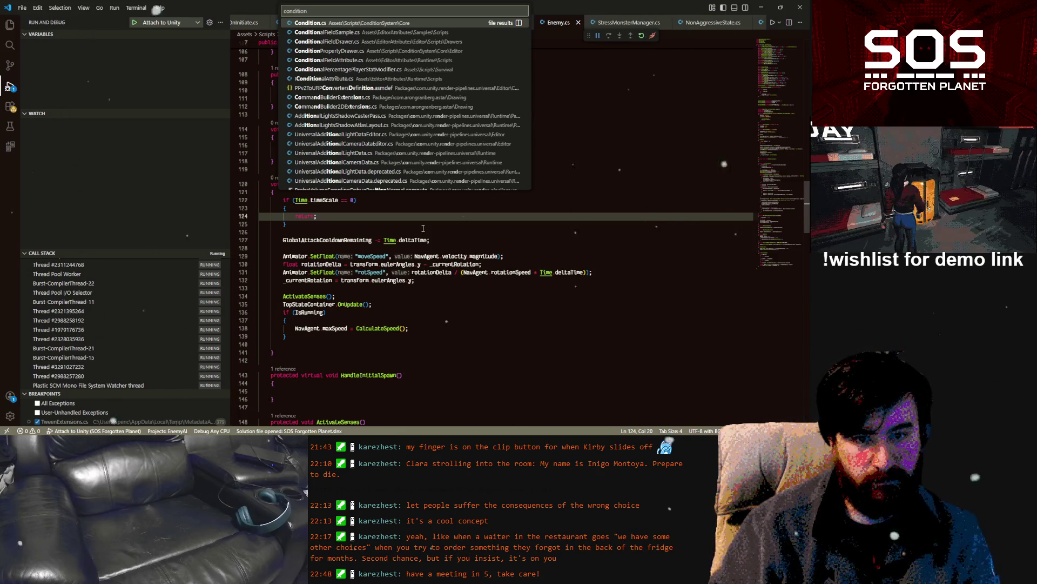
key("Return")
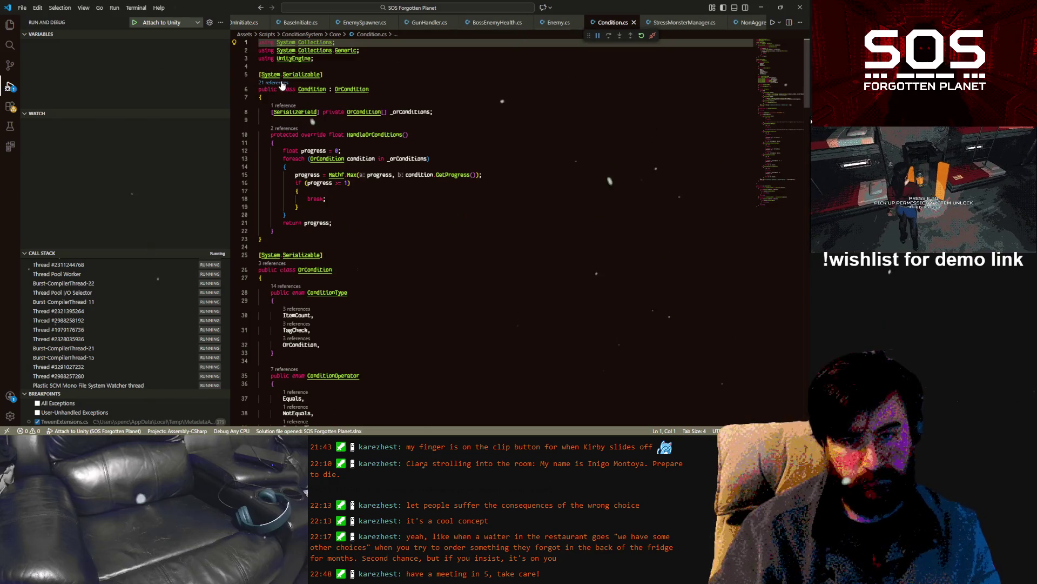
left_click(280, 83)
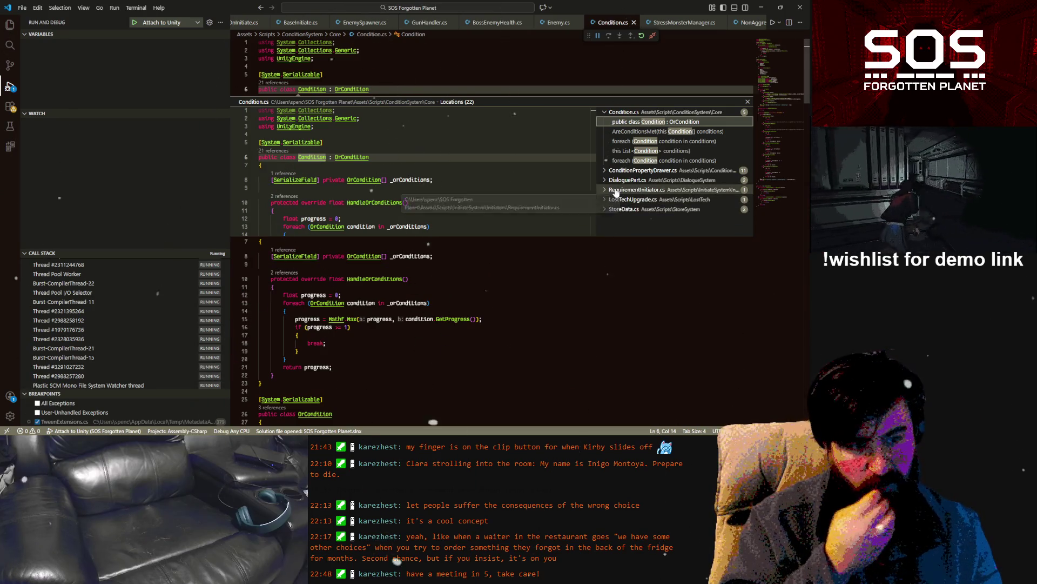
Add a Requirement Initiator component to DialogueOnStressDeath and expand its settings.
key("alt+Tab")
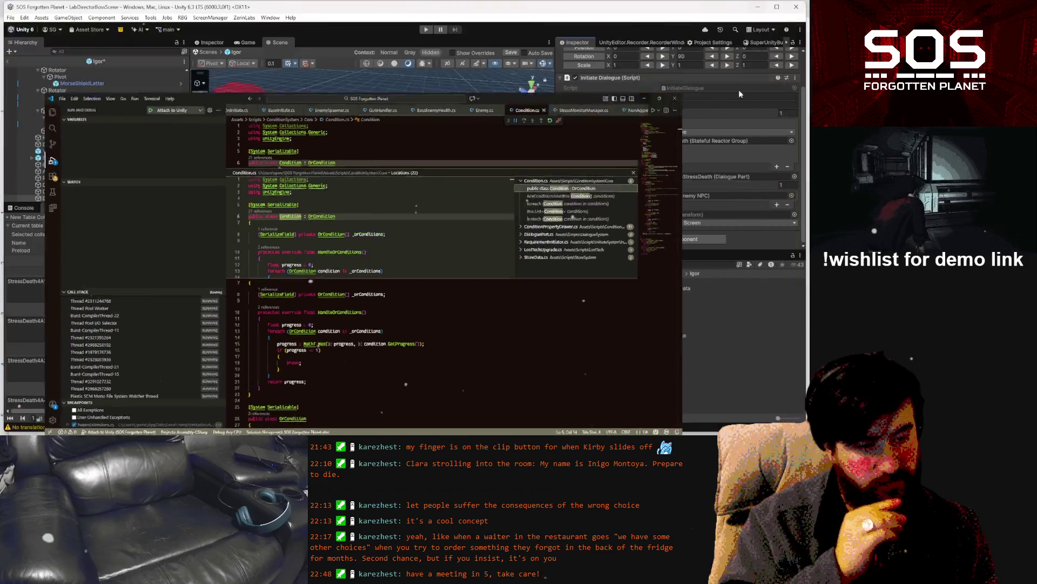
left_click(673, 239)
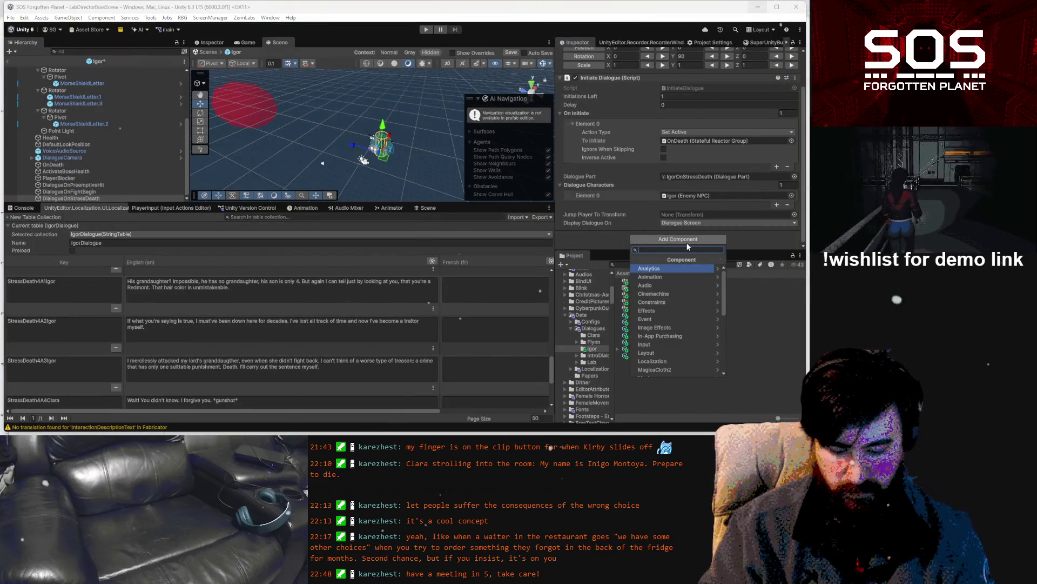
type("require")
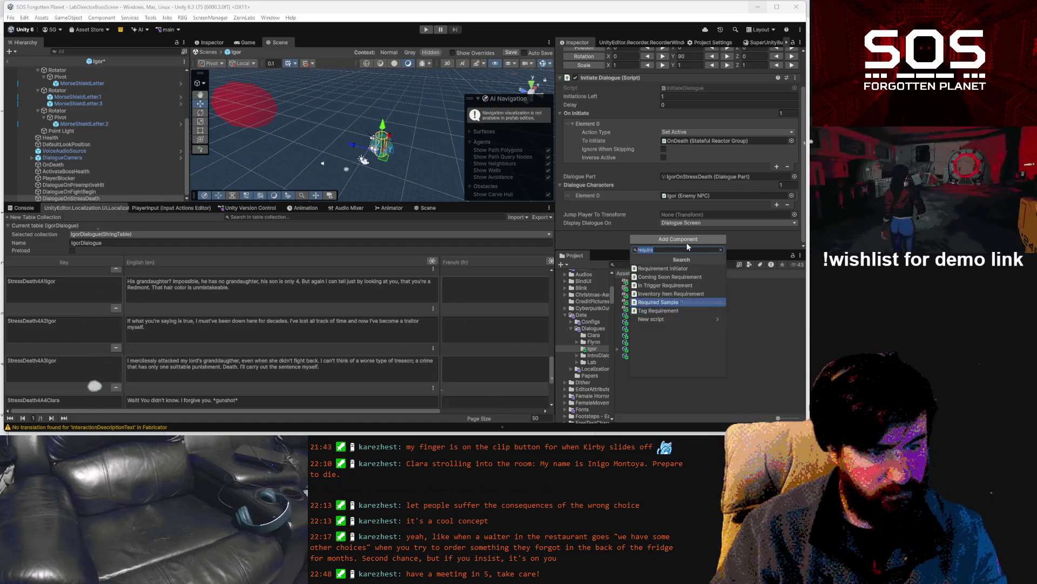
key("Up")
key("Up")
key("Up")
key("Return")
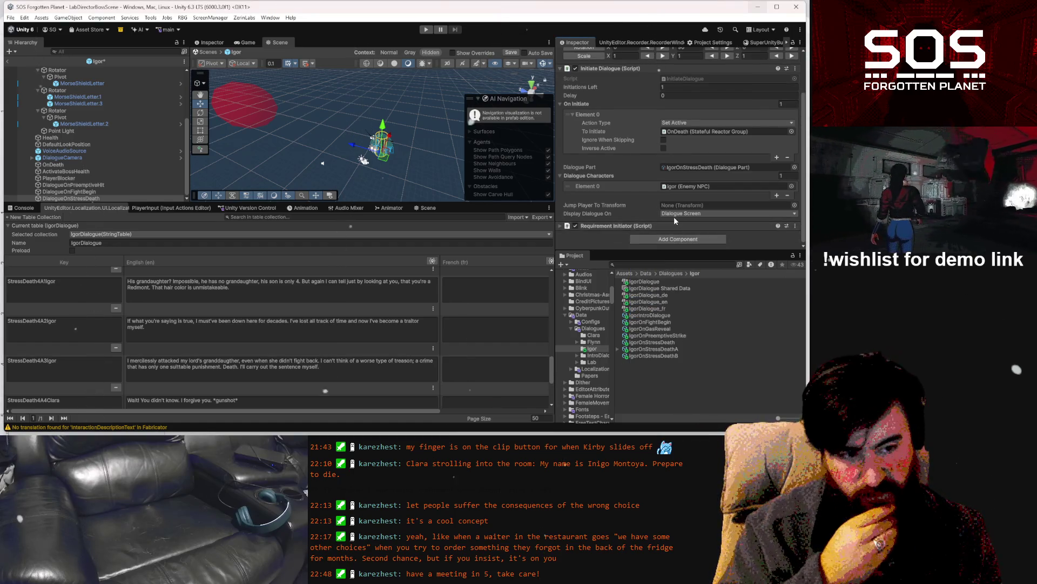
left_click(605, 226)
scroll(583, 233, "down", 3)
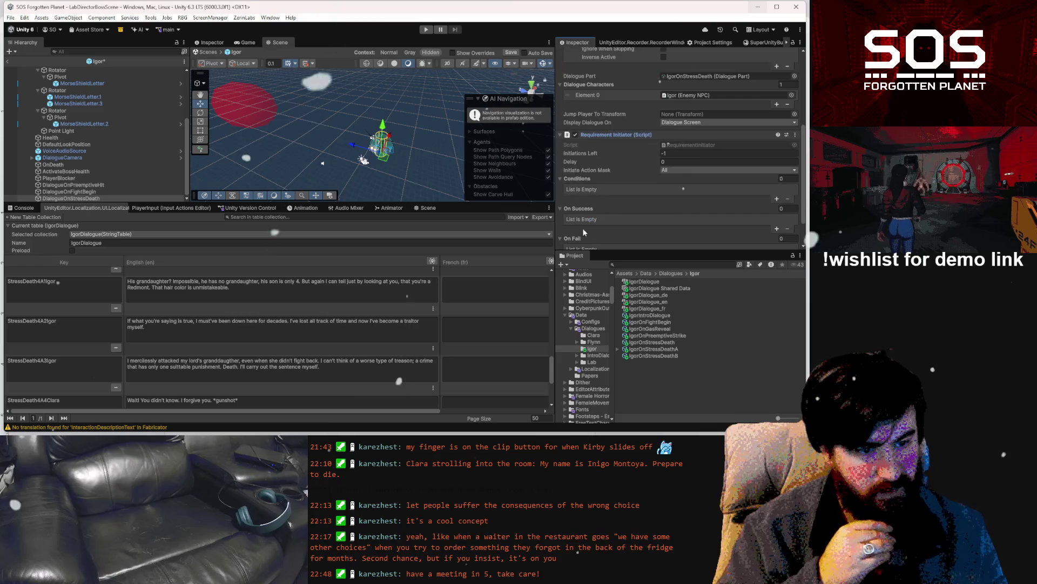
scroll(589, 230, "down", 2)
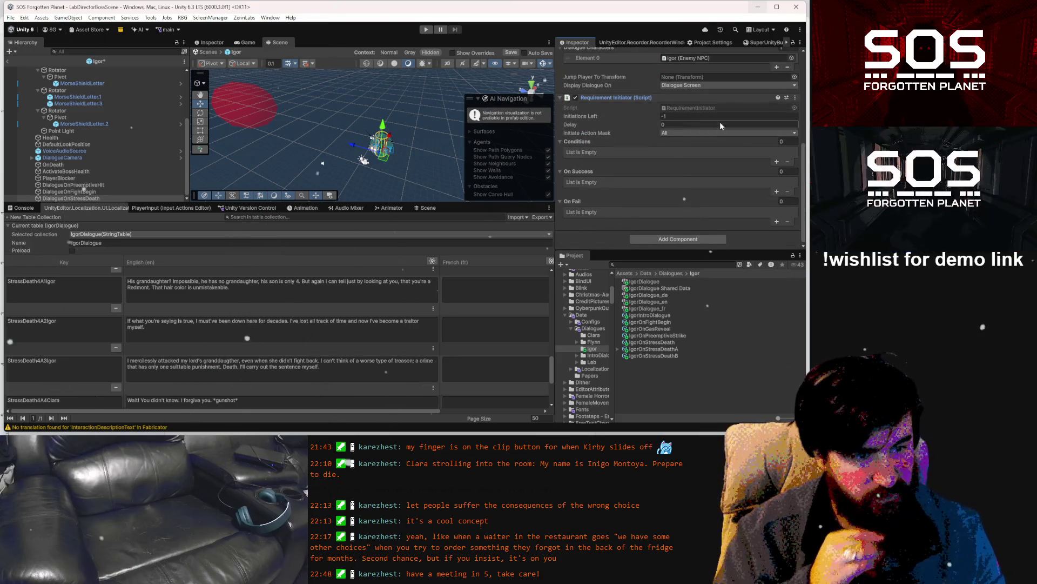
Add a Tag Check condition on igor_stress_death with Count to Check 1.
left_click(777, 162)
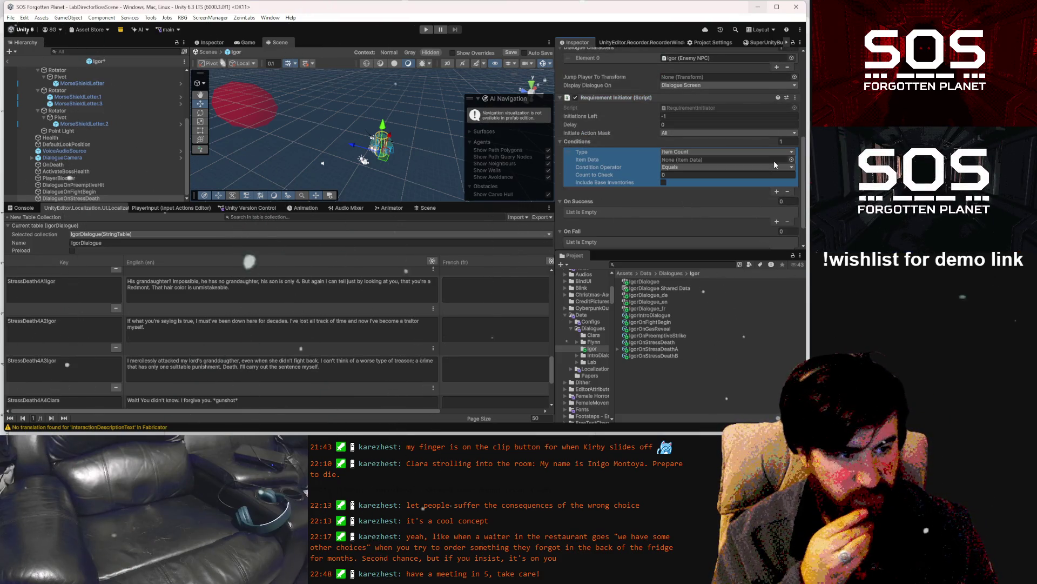
left_click(696, 152)
left_click(689, 171)
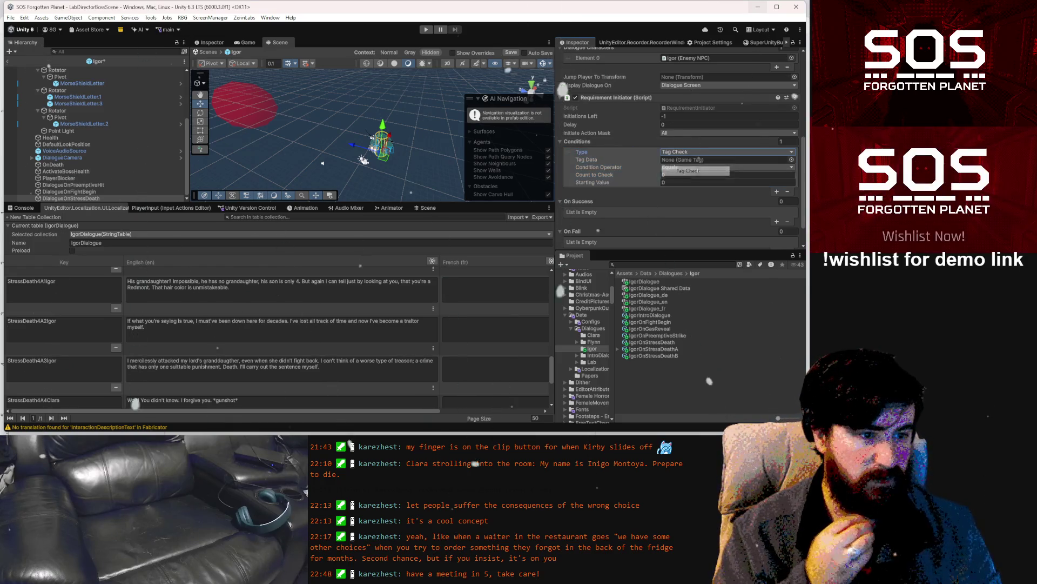
left_click(792, 160)
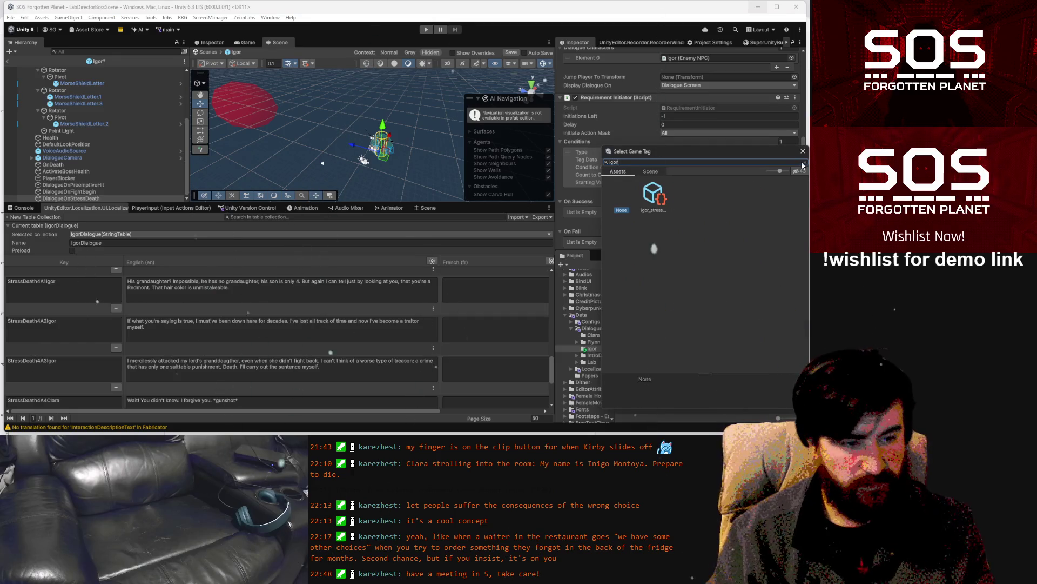
double_click(665, 190)
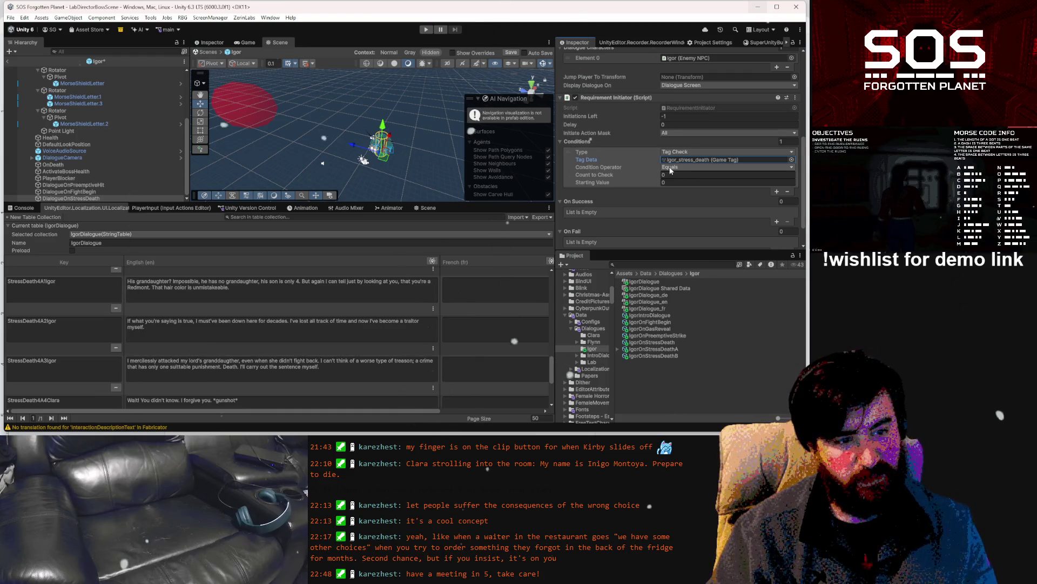
left_click(669, 175)
type("1")
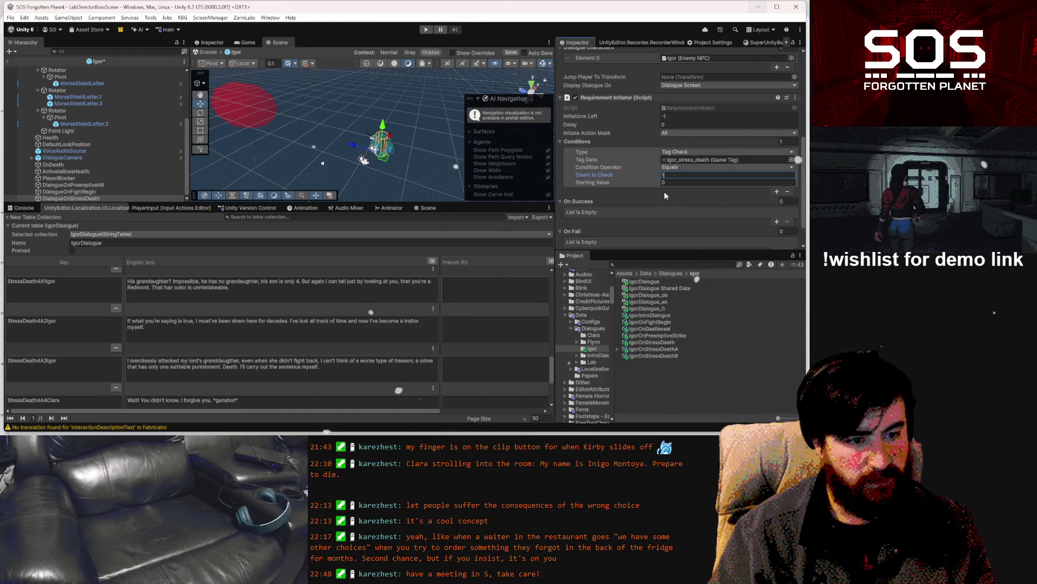
left_click(649, 199)
Add an On Success action with To Initiate OnDeath and Action Type Set Active.
scroll(689, 199, "down", 1)
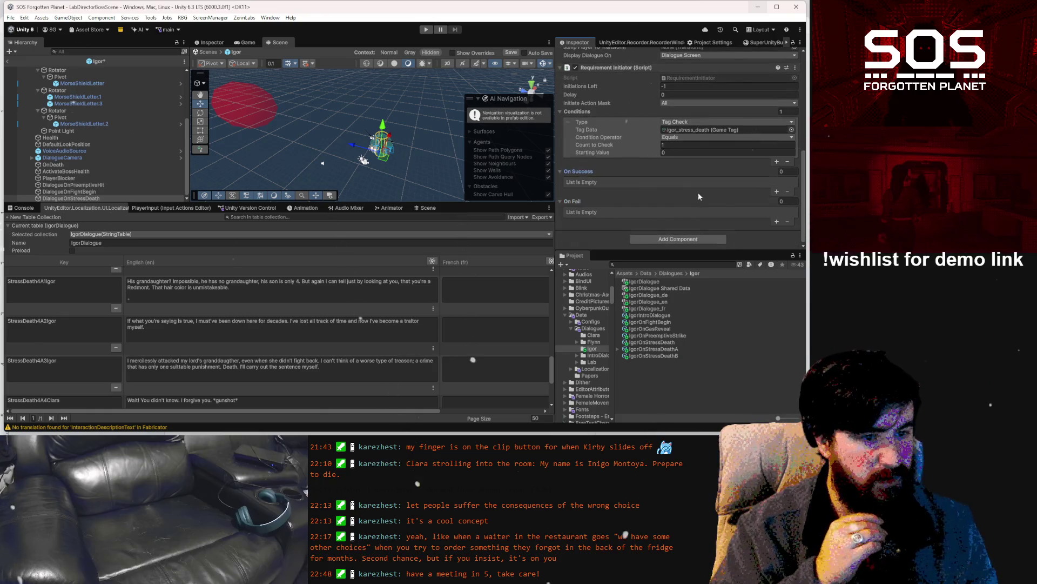
left_click(777, 191)
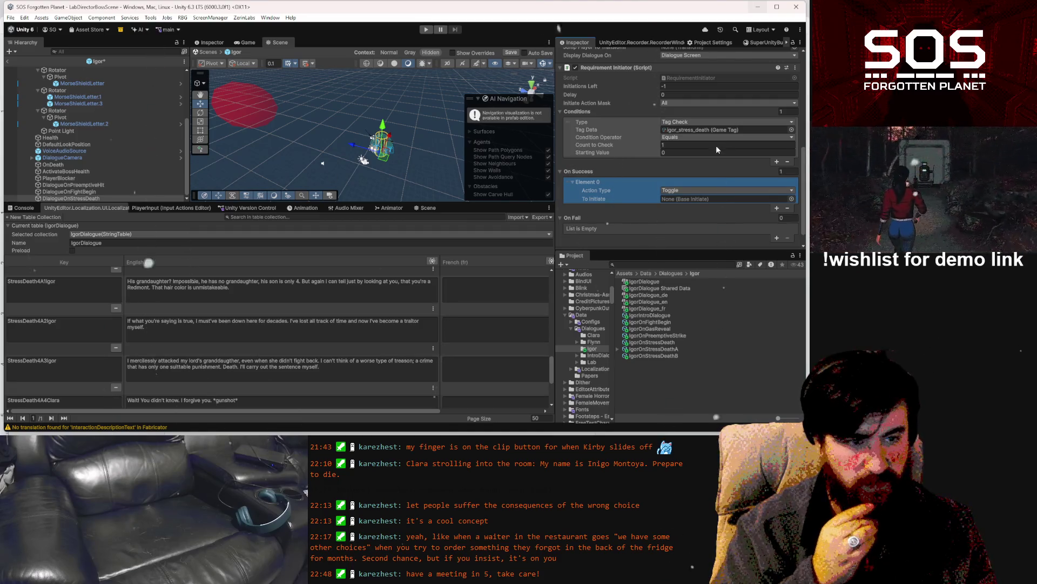
scroll(715, 145, "up", 5)
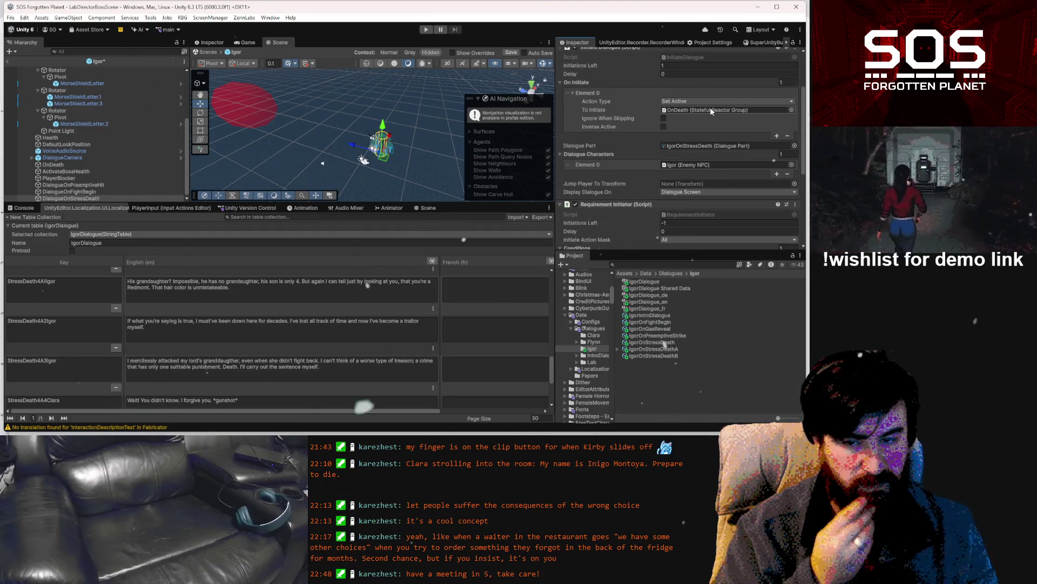
left_click(710, 110)
scroll(710, 184, "down", 4)
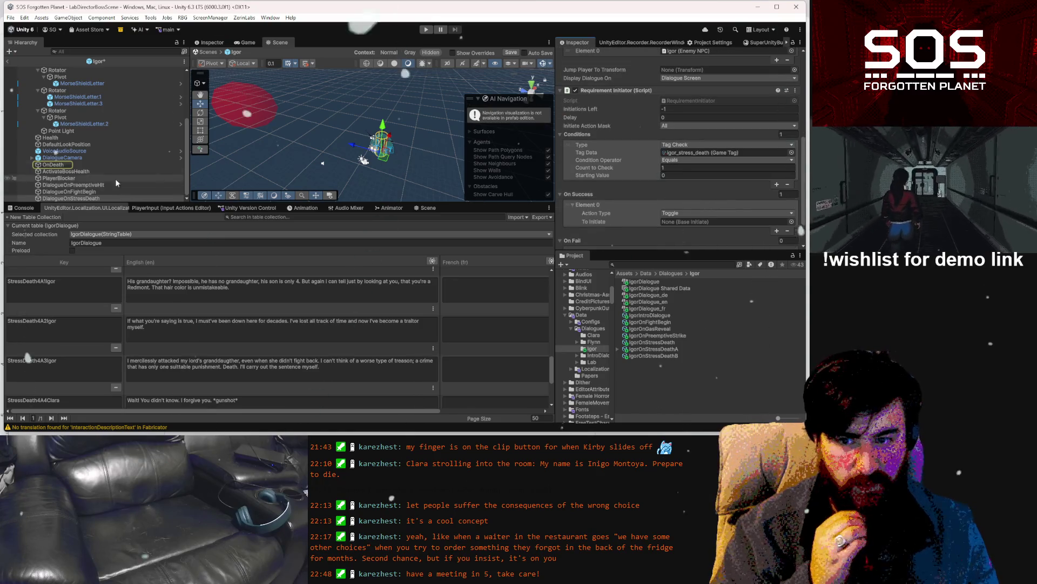
mouse_move(53, 164)
left_mouse_down()
mouse_move(281, 368)
mouse_move(677, 219)
left_mouse_up()
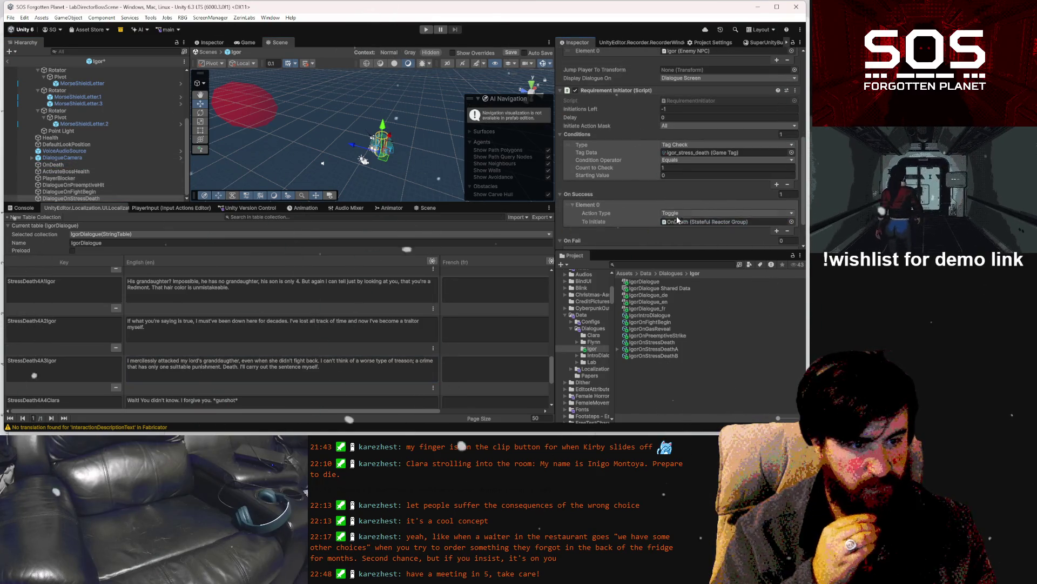
left_click(677, 214)
left_click(687, 232)
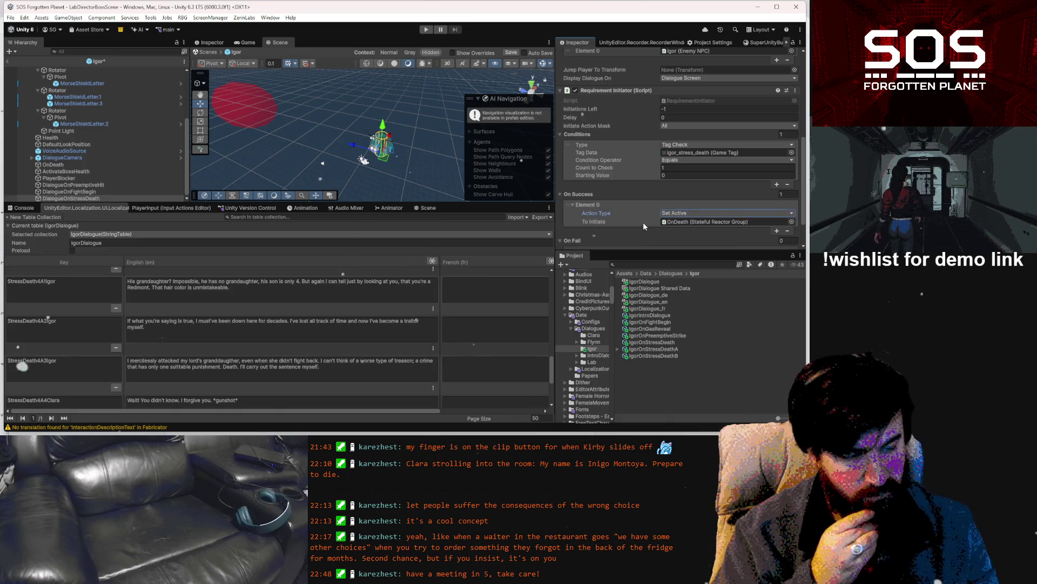
scroll(643, 222, "down", 2)
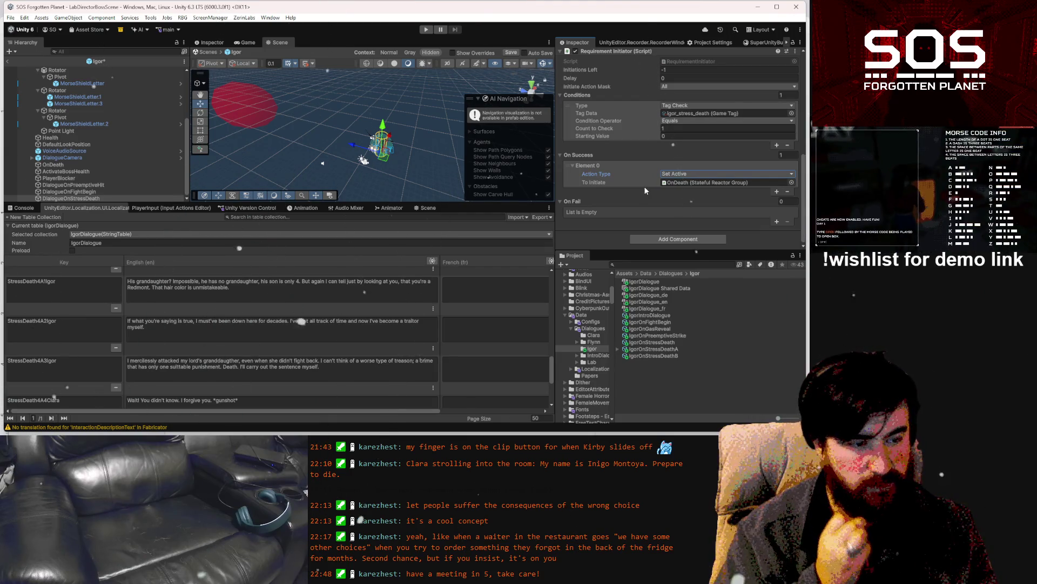
scroll(641, 184, "up", 3)
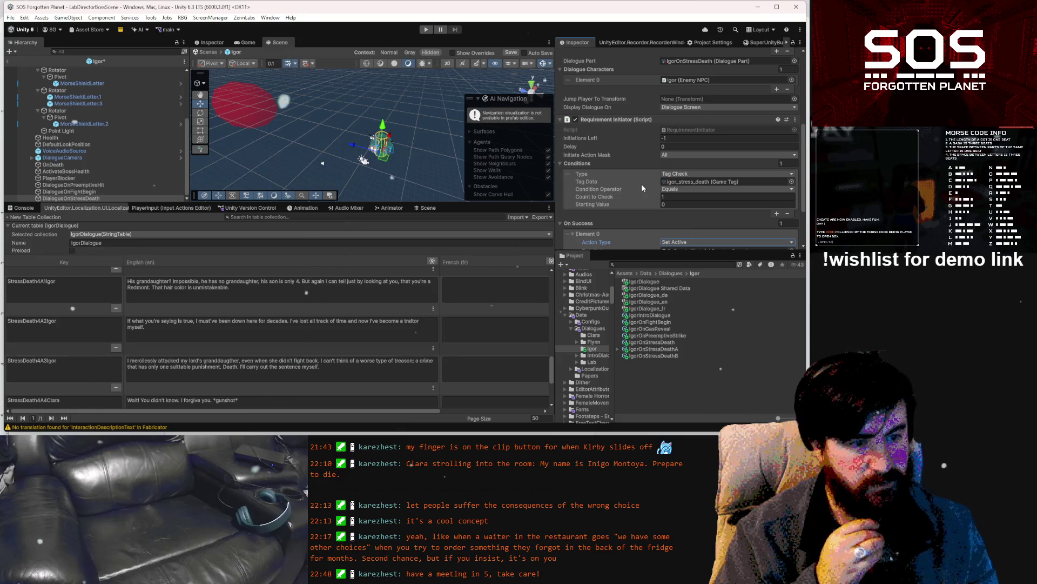
scroll(641, 184, "up", 5)
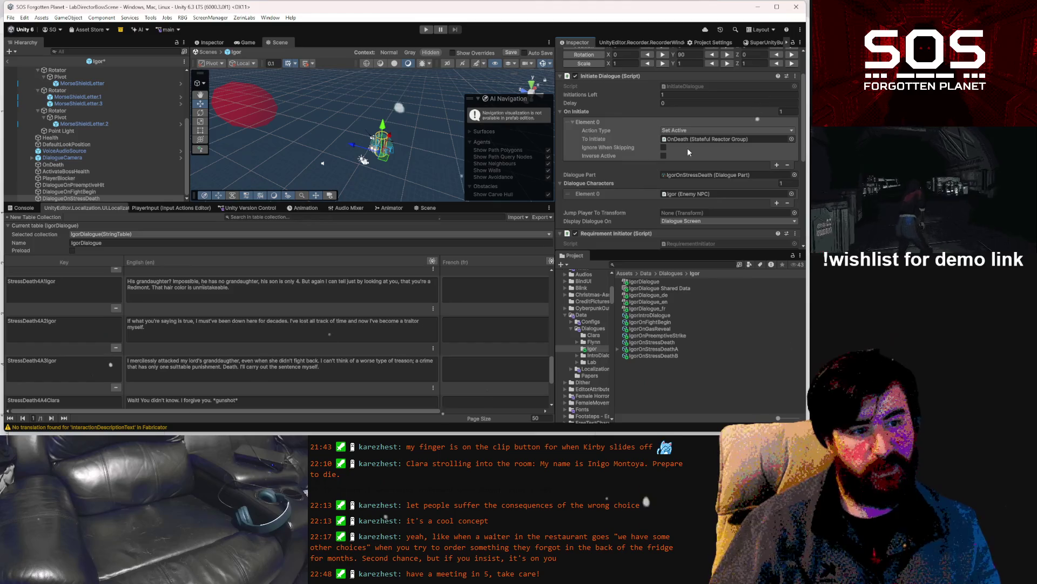
scroll(685, 134, "down", 5)
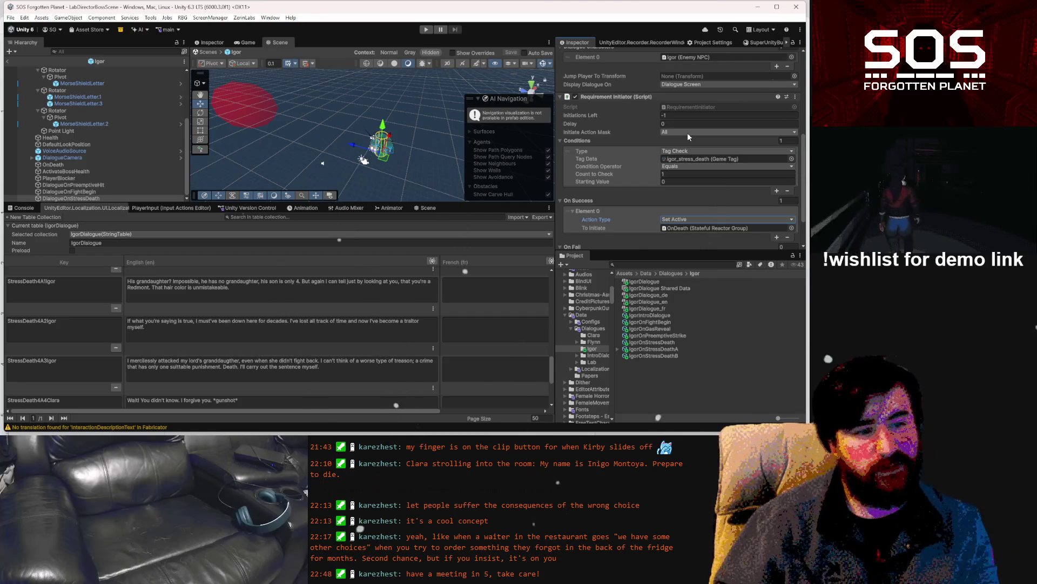
scroll(687, 132, "down", 2)
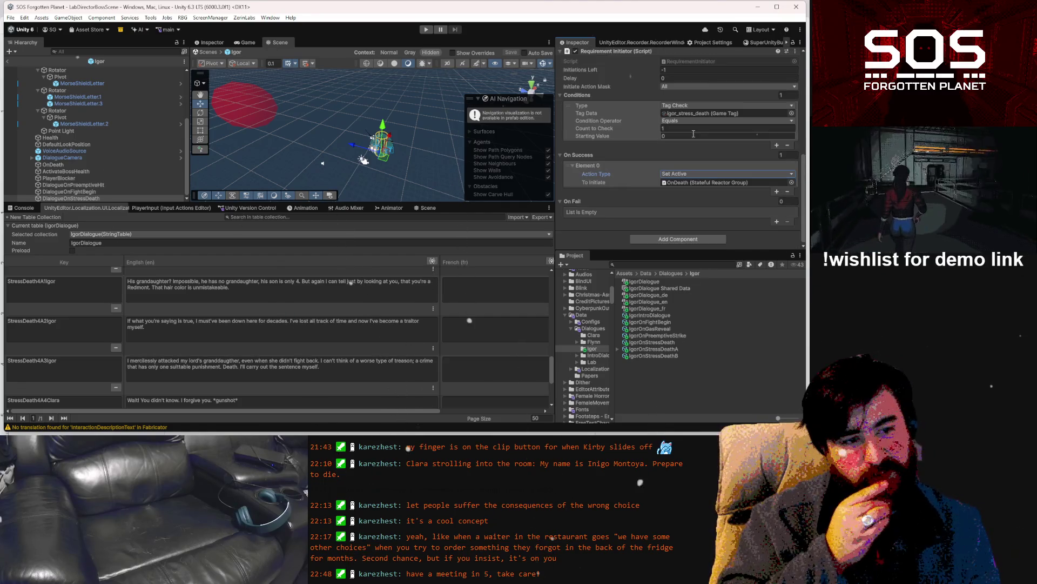
Add a Unity Event On Initiate component and assign it to a new On Fail entry.
left_click(691, 239)
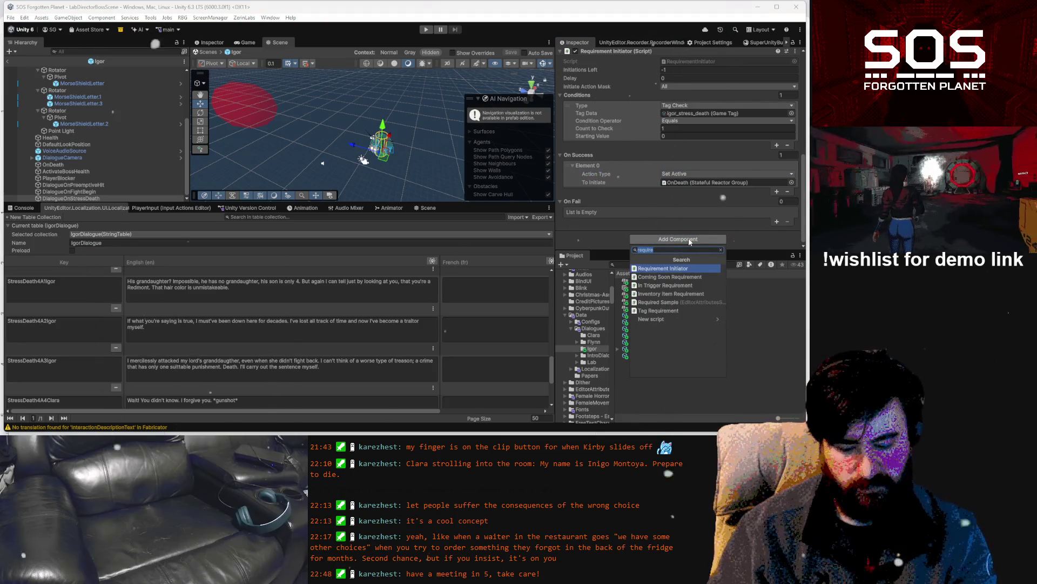
type("unity")
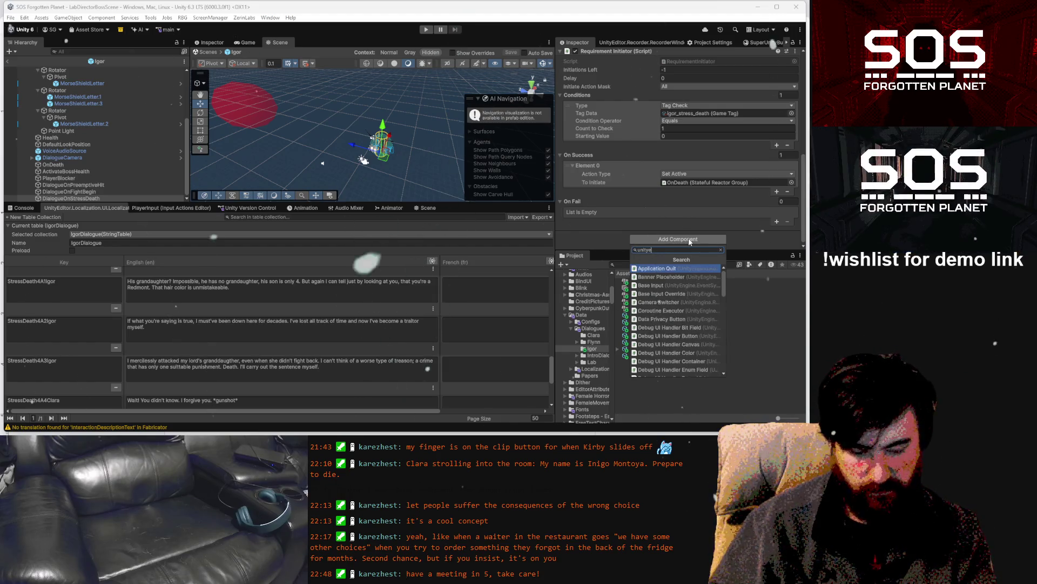
type(" event")
key("Return")
scroll(778, 194, "down", 3)
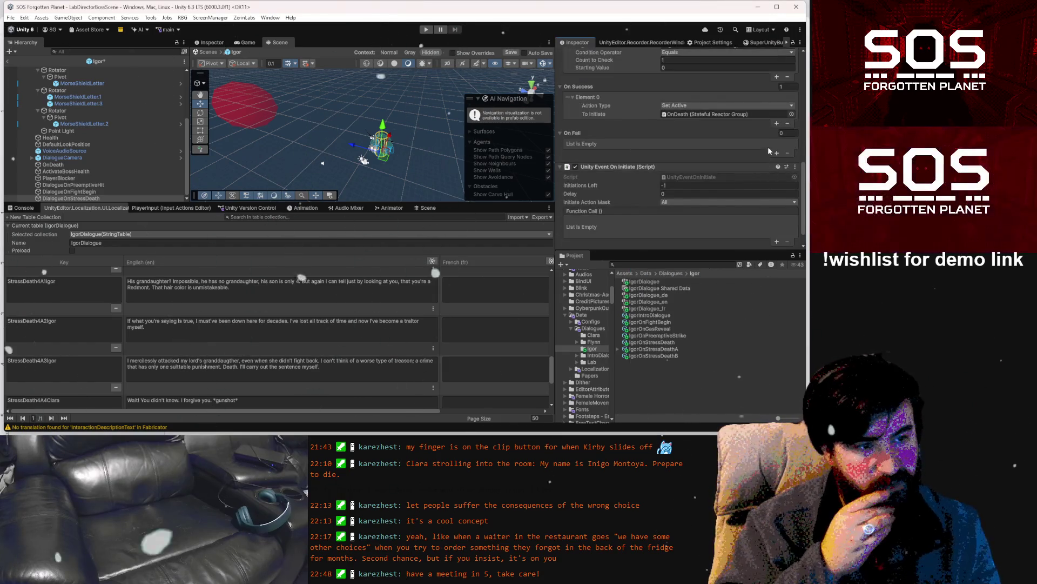
left_click(774, 154)
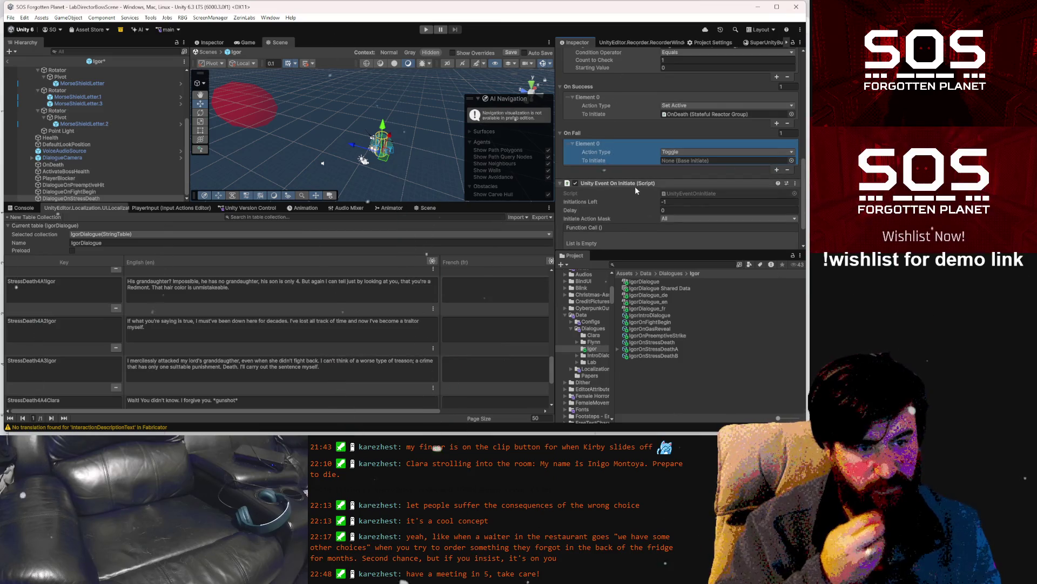
left_click_drag(634, 186, 685, 164)
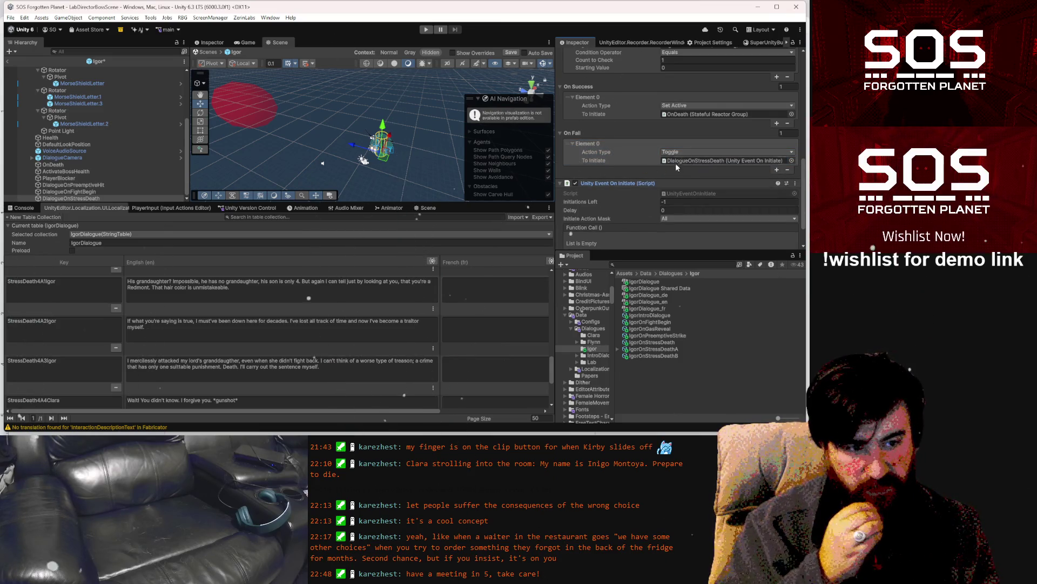
Make the event call NonAgressiveState.isAggressive with true, and save the Igor prefab.
scroll(633, 192, "down", 2)
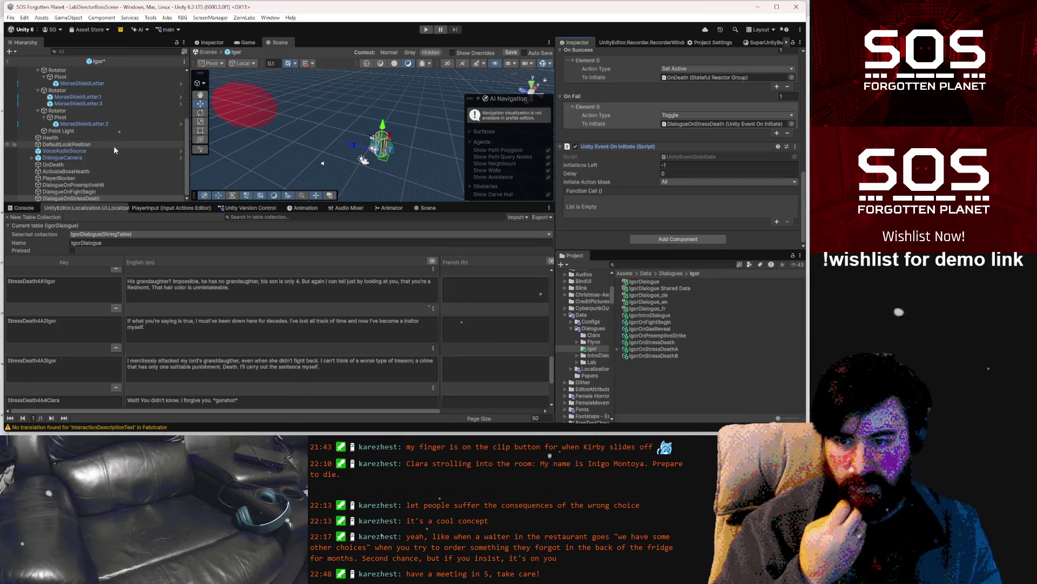
scroll(91, 120, "up", 4)
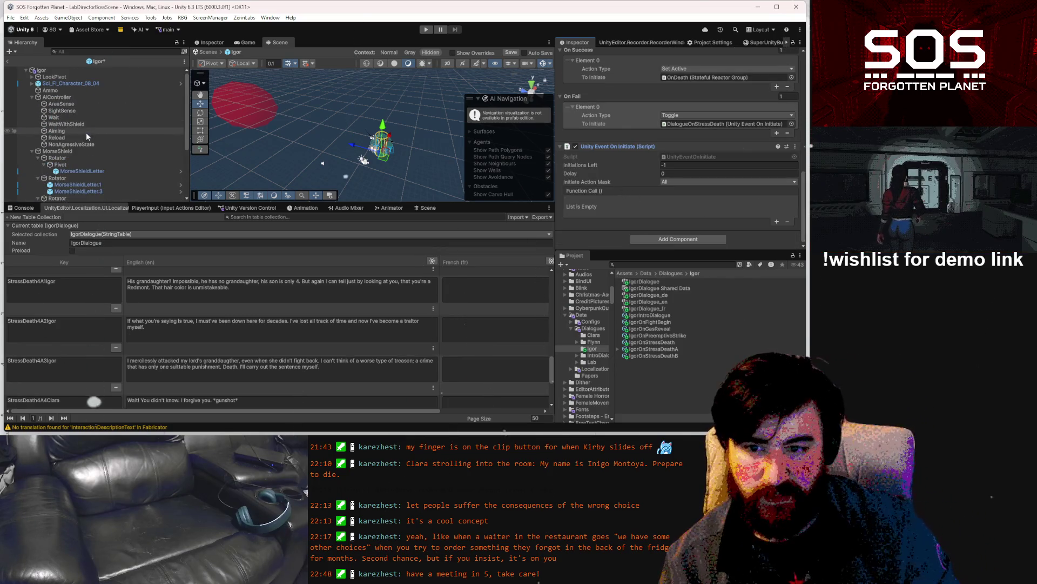
left_click_drag(74, 140, 751, 218)
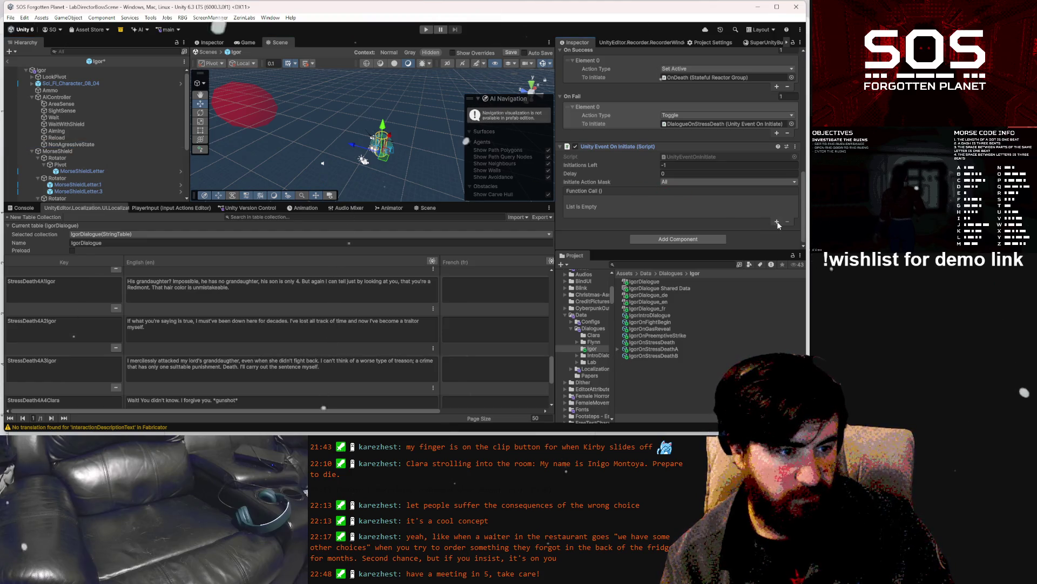
left_click(777, 223)
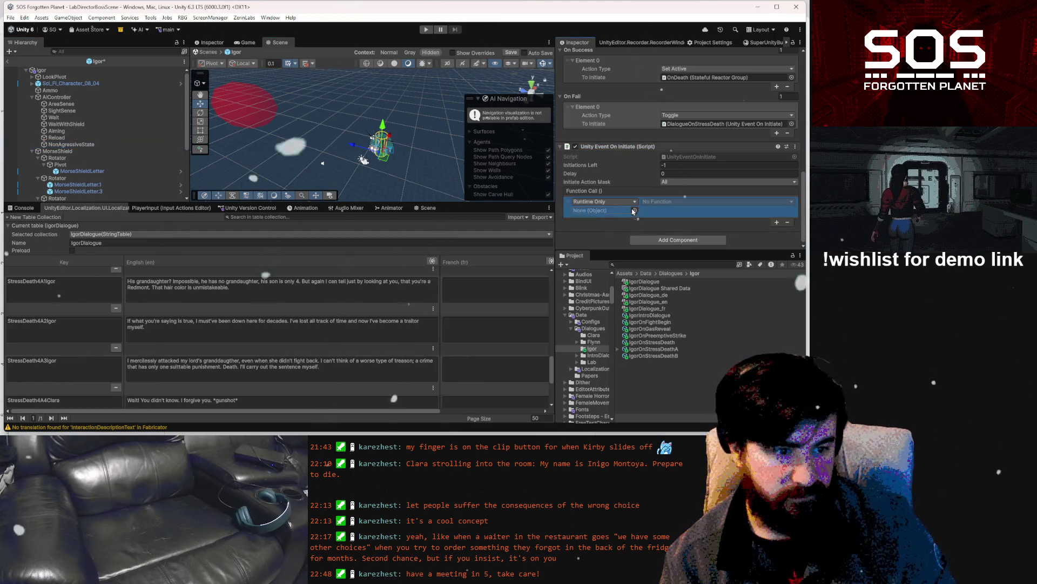
left_click_drag(634, 212, 627, 210)
left_click(716, 201)
mouse_move(680, 243)
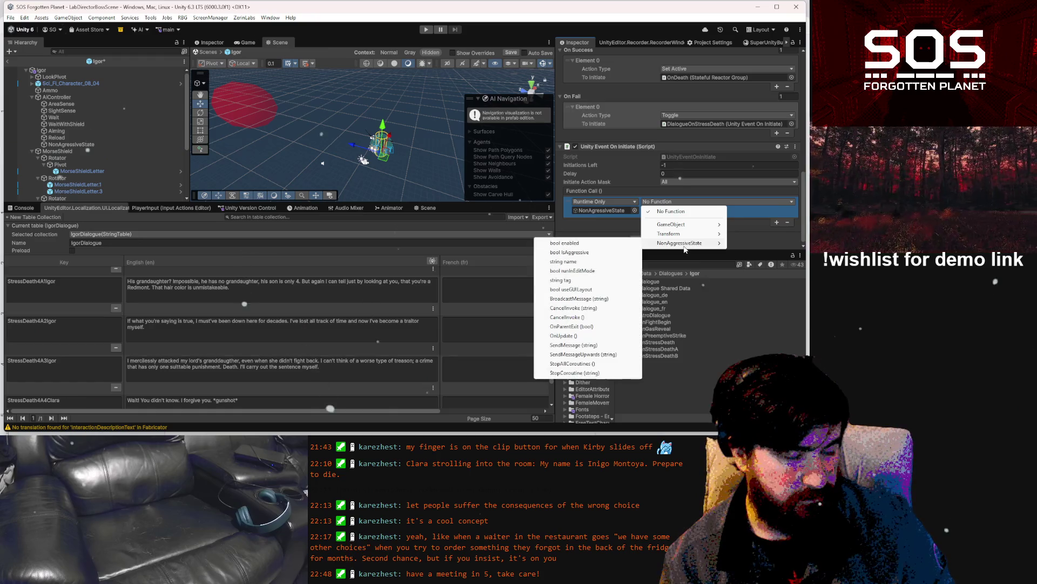
left_click(599, 251)
left_click(644, 211)
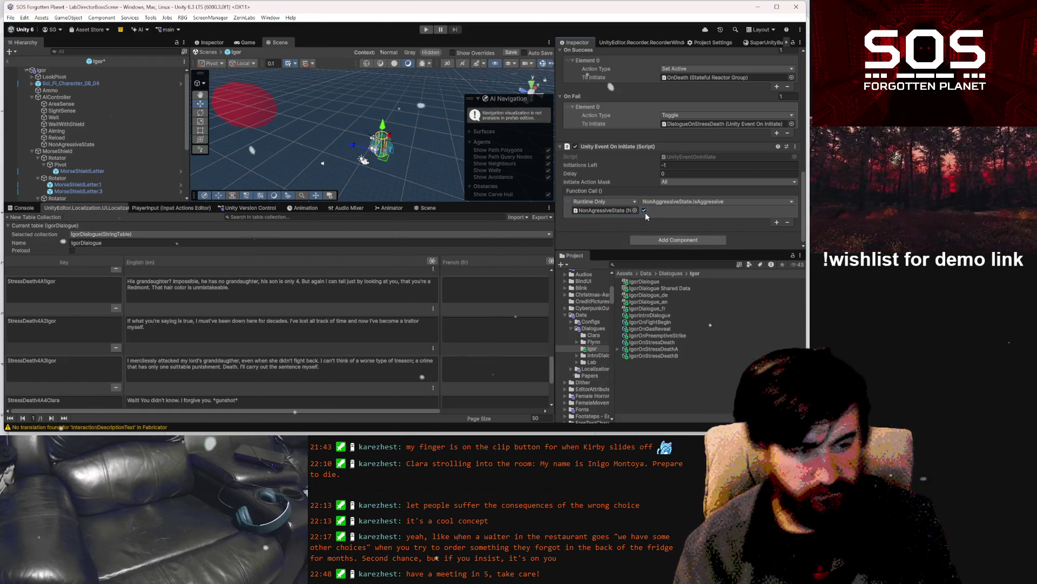
key("ctrl+s")
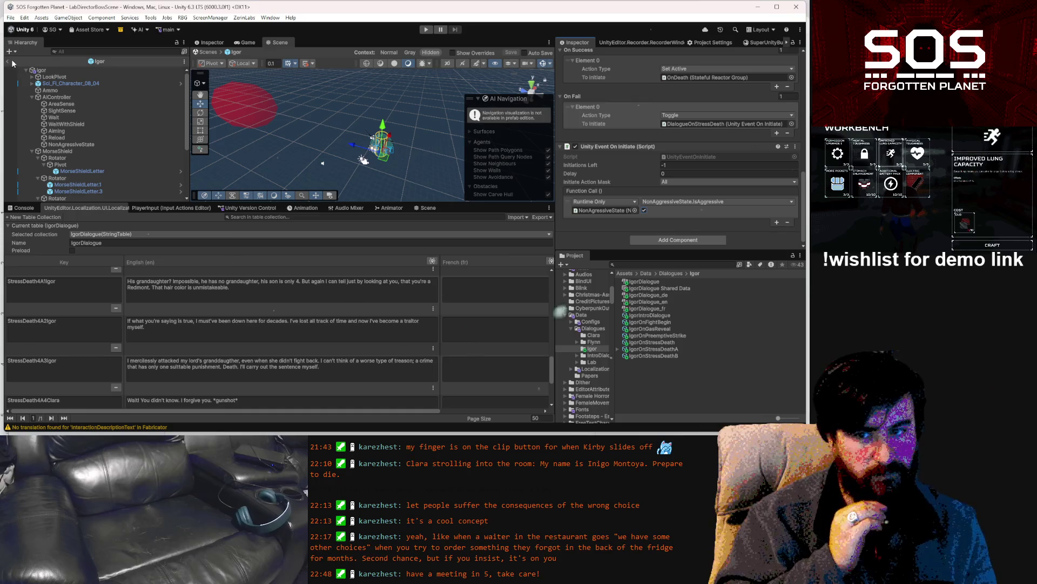
Exit Igor's prefab mode via the Hierarchy back arrow to LabDirectorBossScene.
left_click(8, 62)
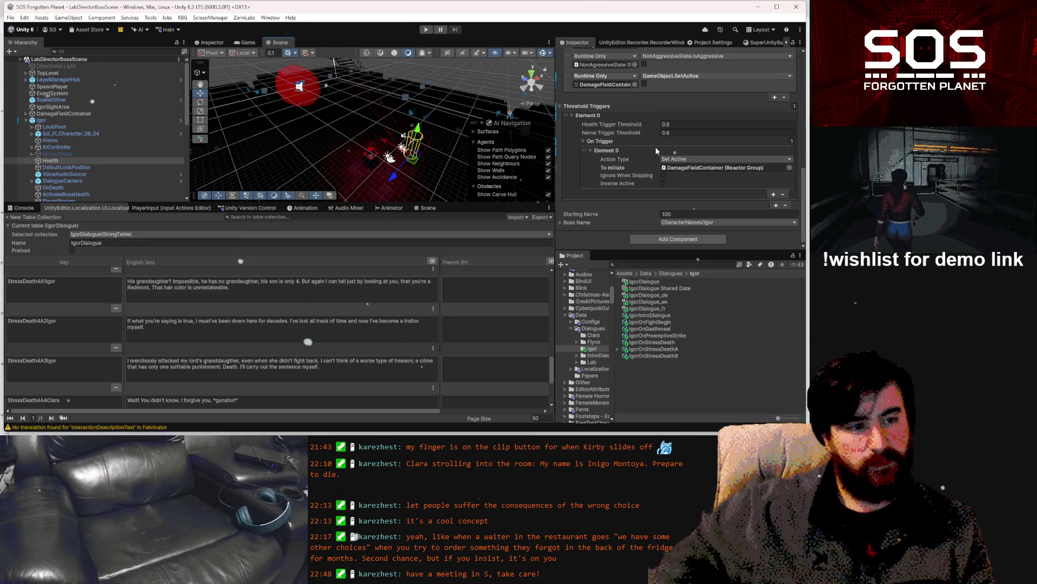
scroll(662, 156, "up", 5)
scroll(659, 154, "up", 8)
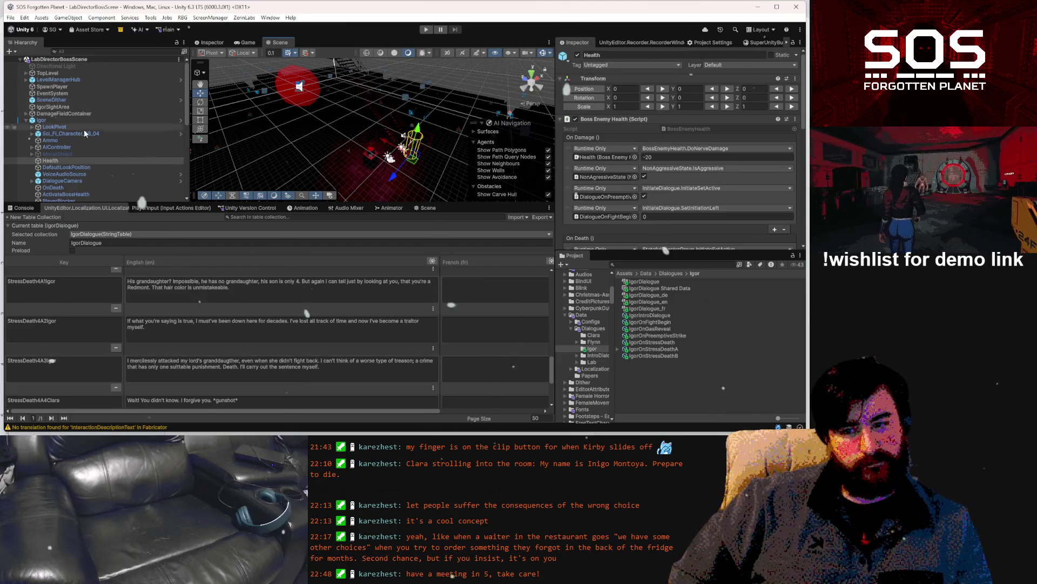
left_click(63, 184)
scroll(60, 183, "down", 3)
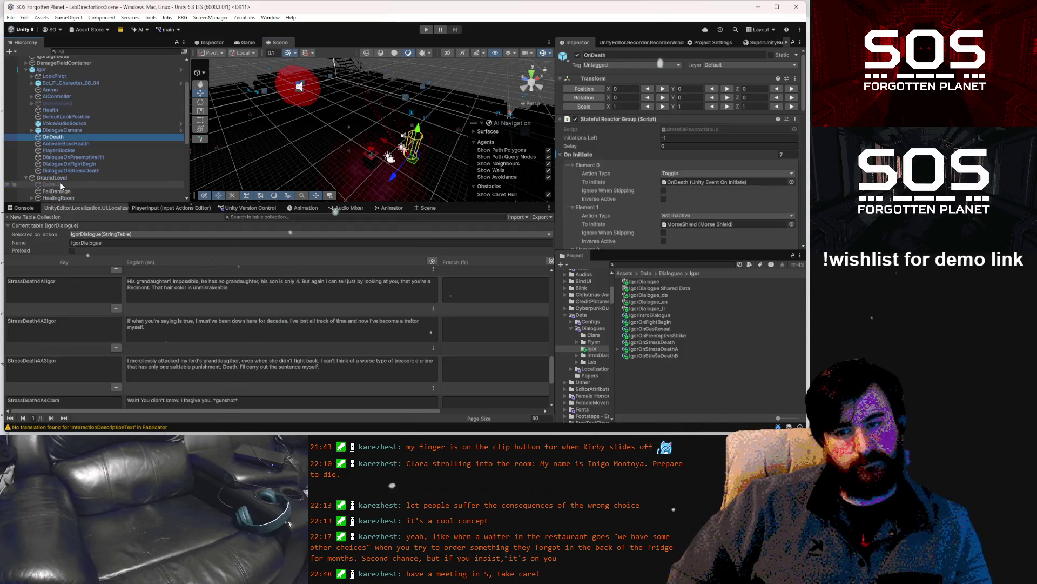
left_click(76, 144)
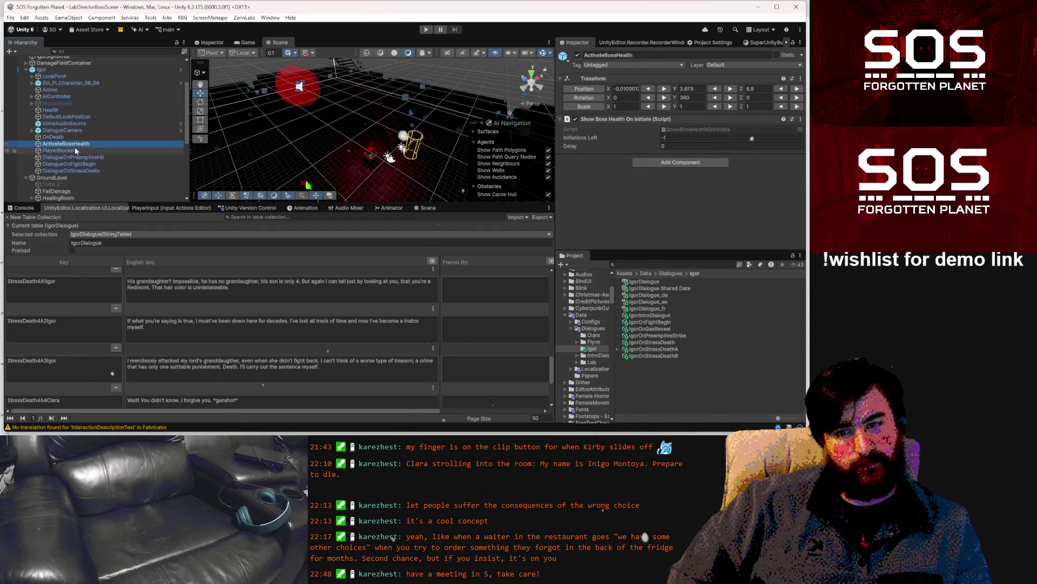
left_click(73, 111)
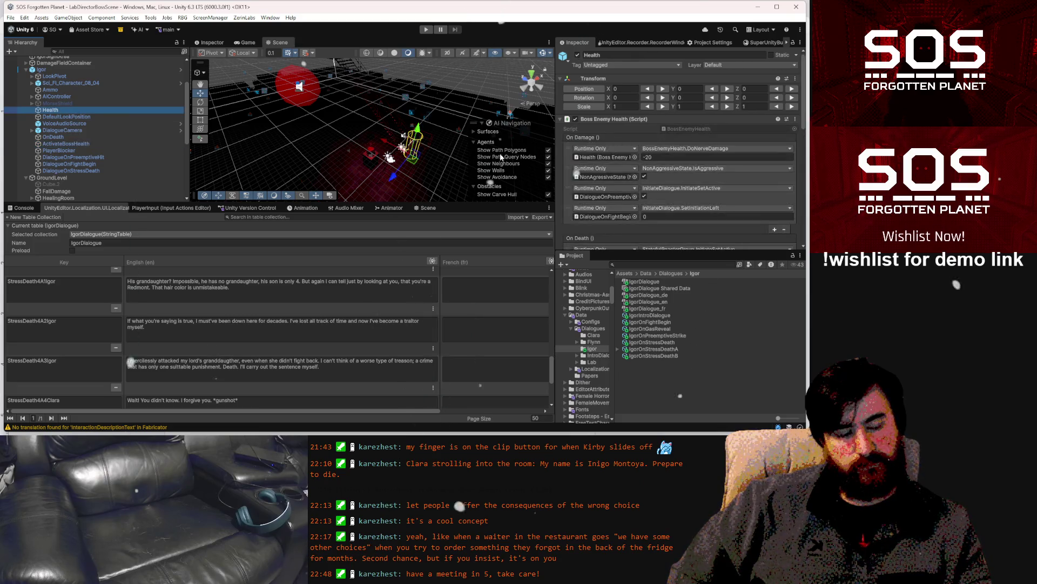
scroll(739, 167, "down", 5)
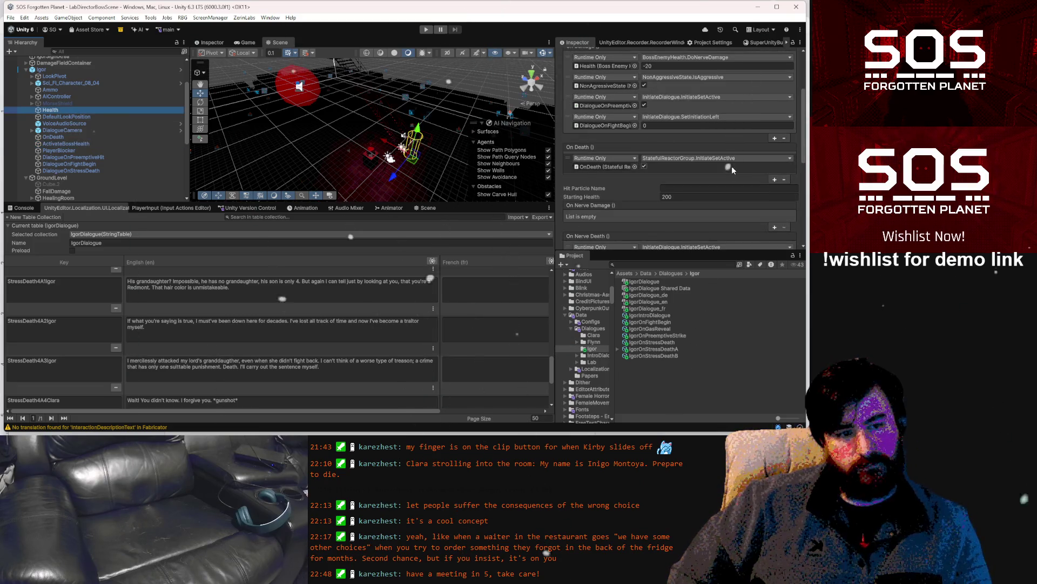
scroll(729, 169, "down", 3)
scroll(721, 166, "down", 2)
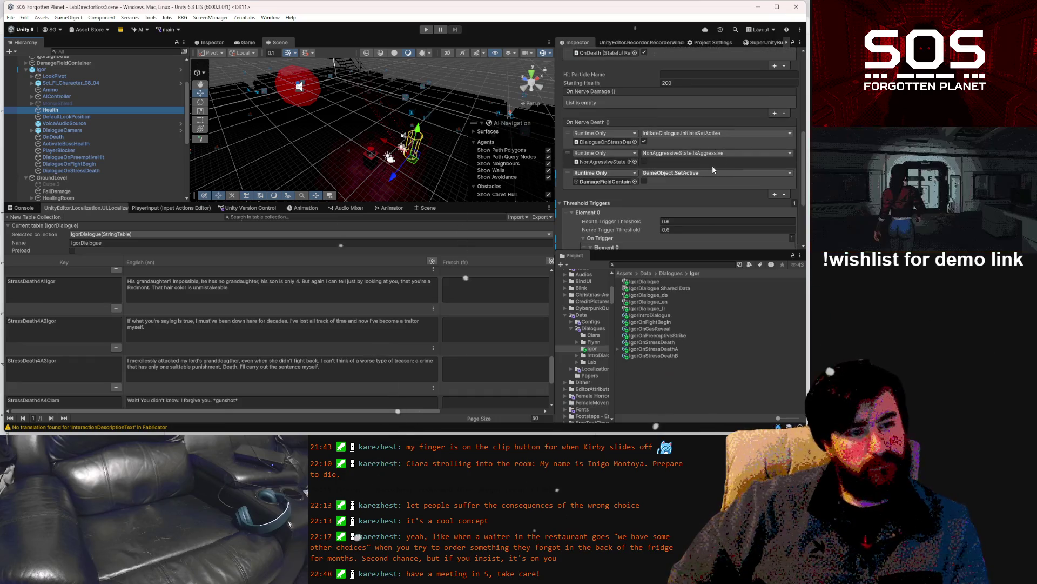